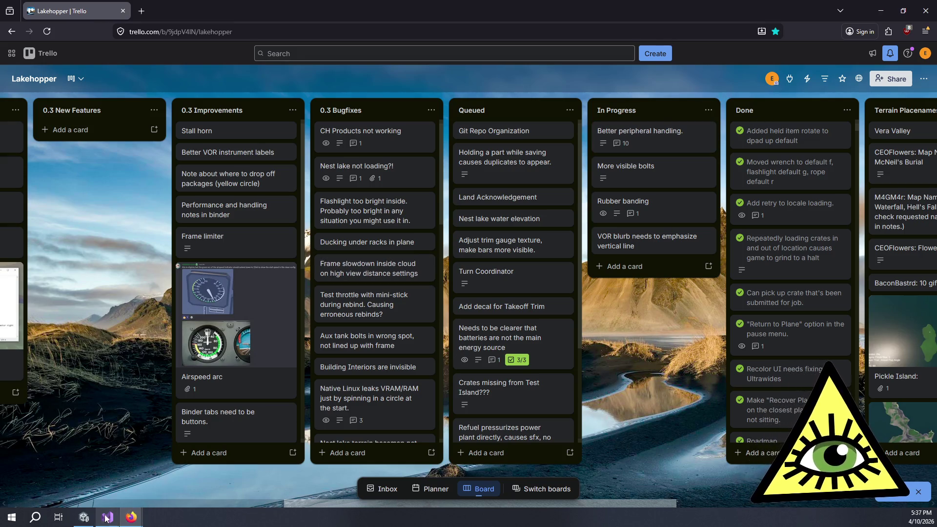
Switch from Firefox to the Unity editor via the taskbar
left_click(88, 521)
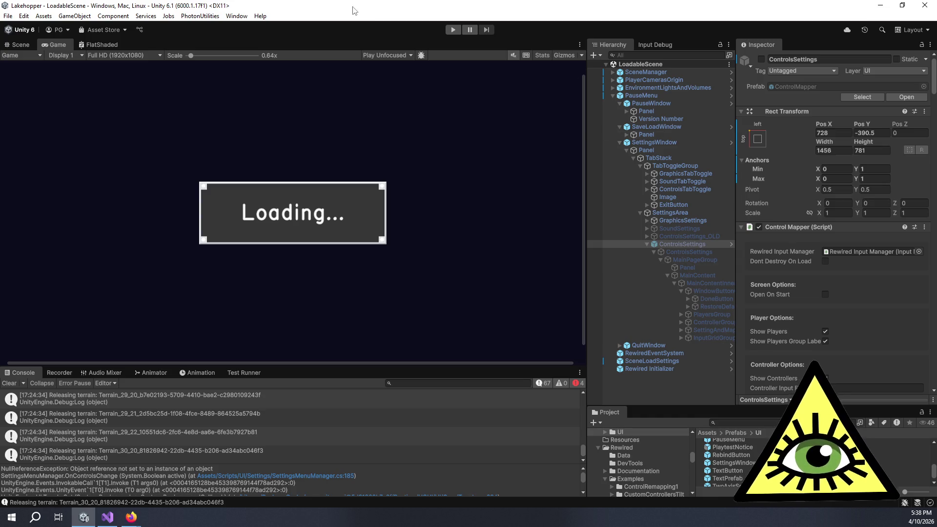
Start the Lakehopper game in play mode so the seaplane cockpit appears
left_click(452, 30)
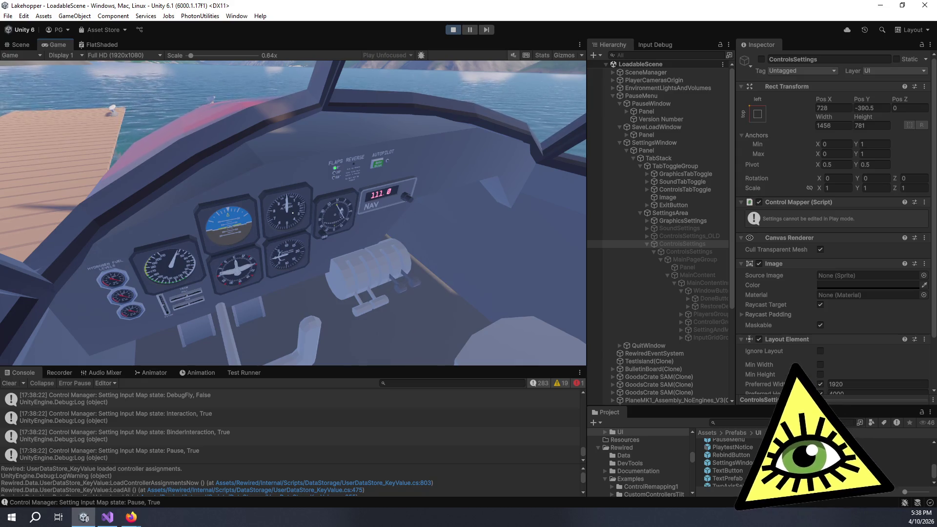
Pause the game, enter Settings from the pause menu and select the Controls remapping page
key("Escape")
key("Down")
key("Down")
key("Down")
key("Down")
key("Return")
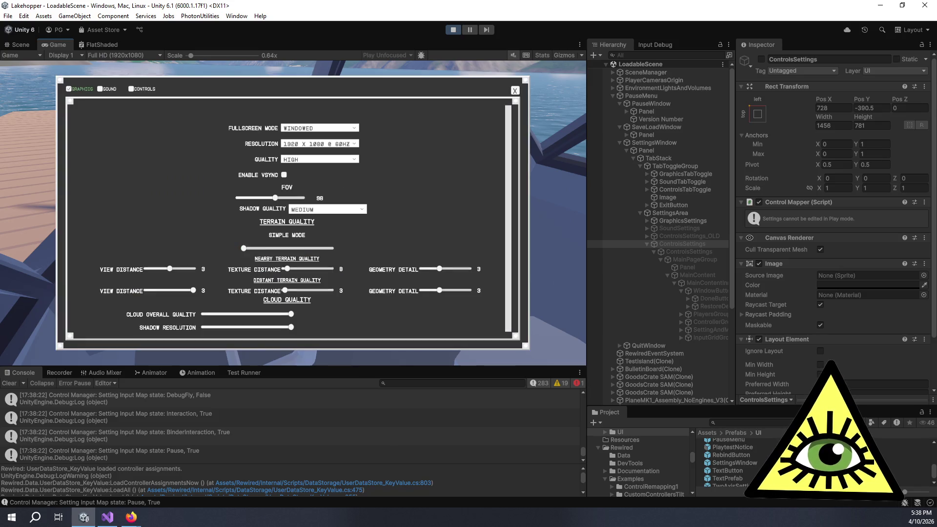
key("Right")
key("Right")
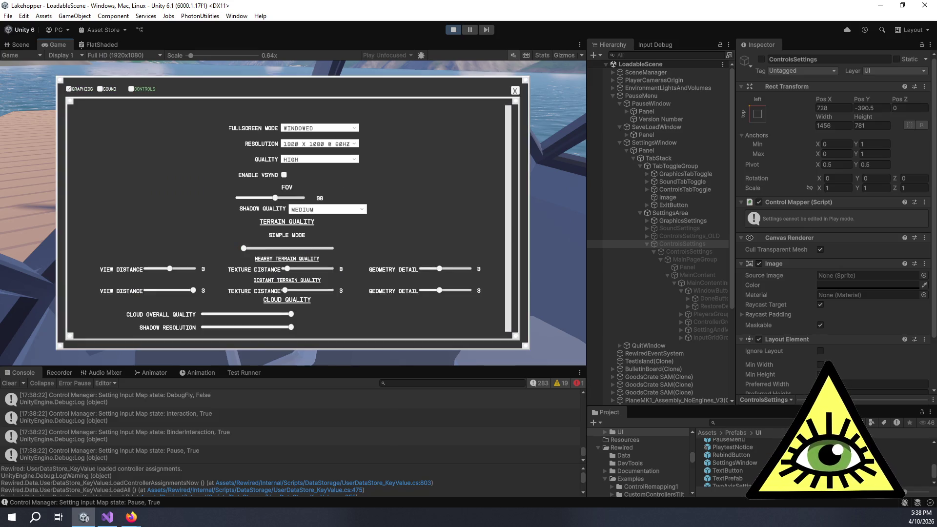
key("Return")
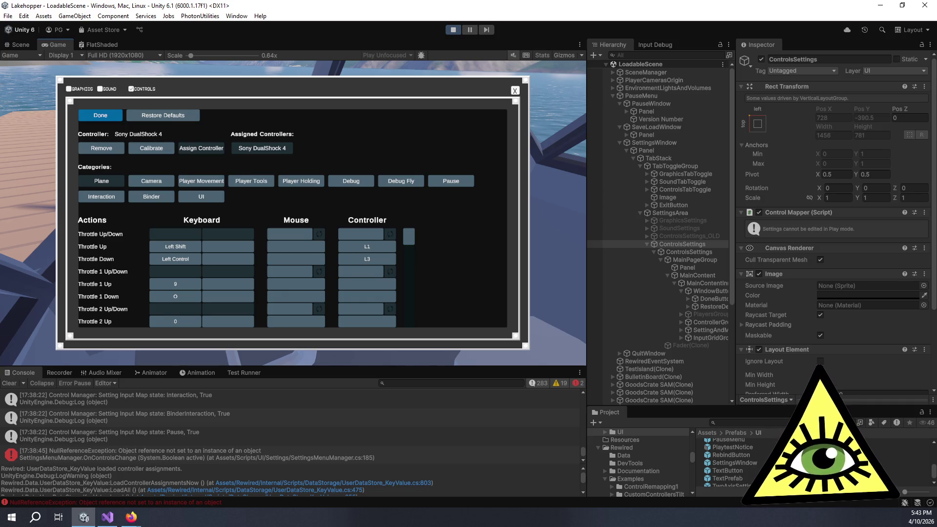
Rebind Throttle Up to L3, confirming the conflict replacement, and rebind Throttle Down to L1
left_click(386, 246)
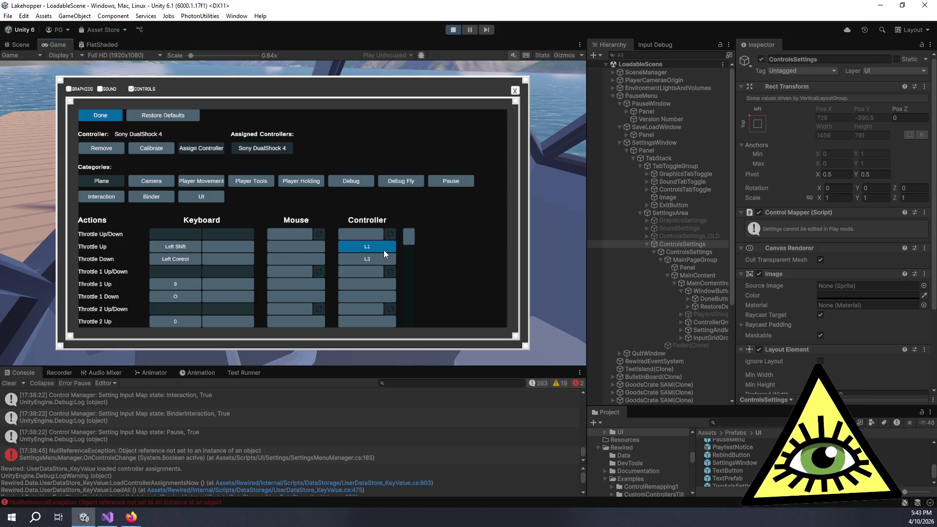
left_click(383, 250)
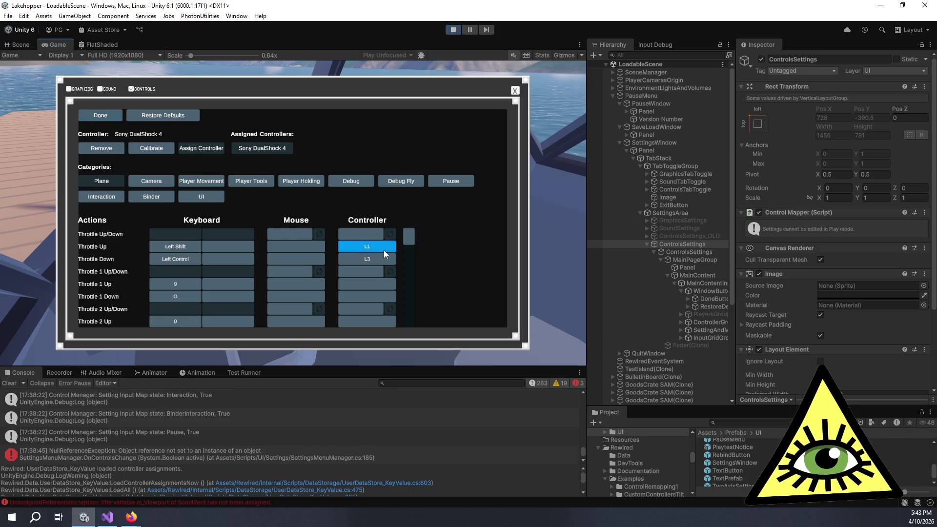
left_click(253, 270)
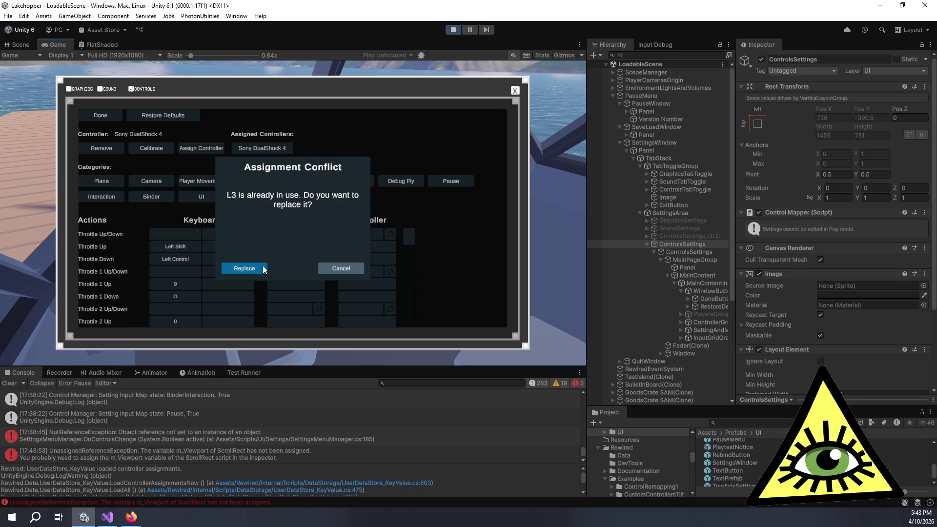
left_click(263, 269)
left_click(358, 259)
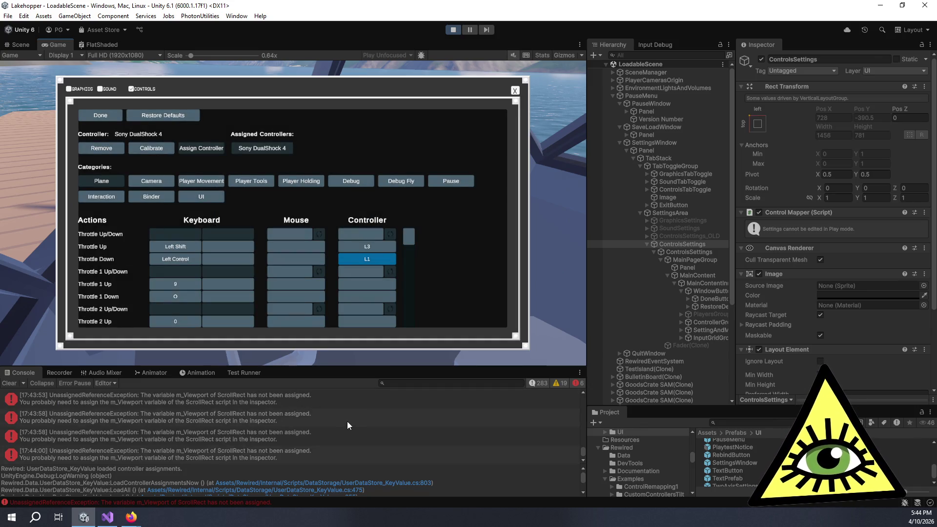
scroll(347, 419, "up", 5)
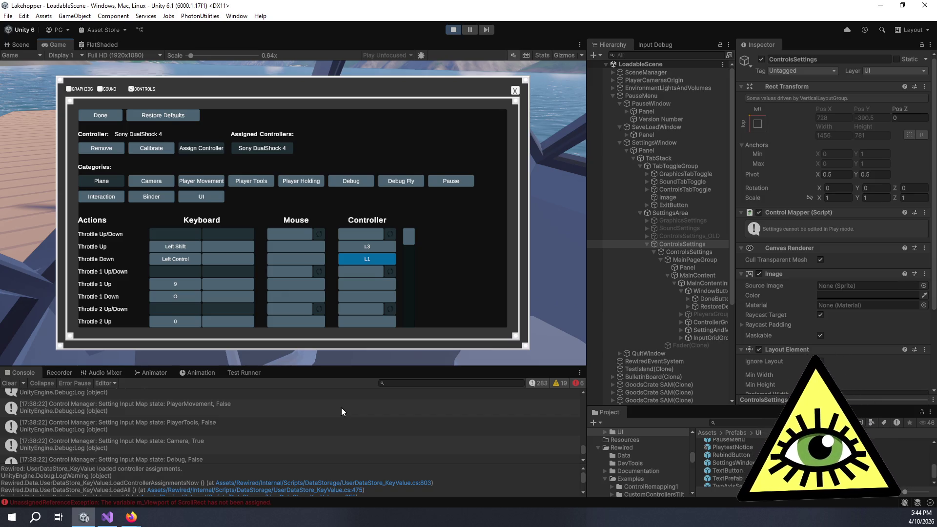
left_click(82, 87)
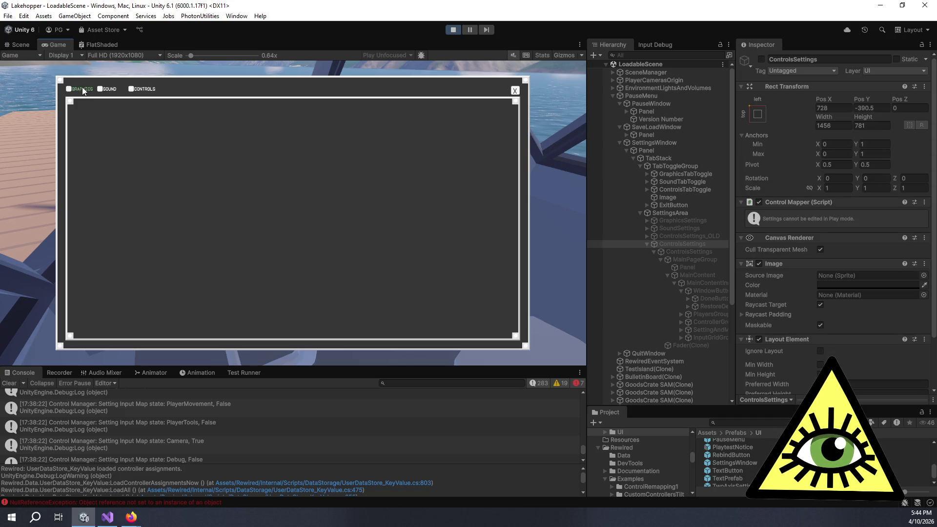
Show the Graphics settings page, then bring the floodmap.net browser window forward
left_click(83, 87)
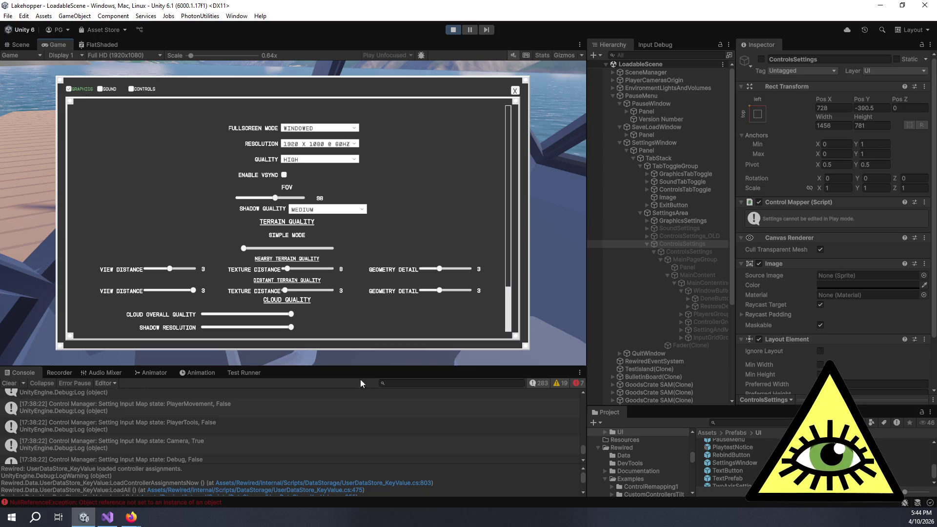
scroll(468, 425, "down", 5)
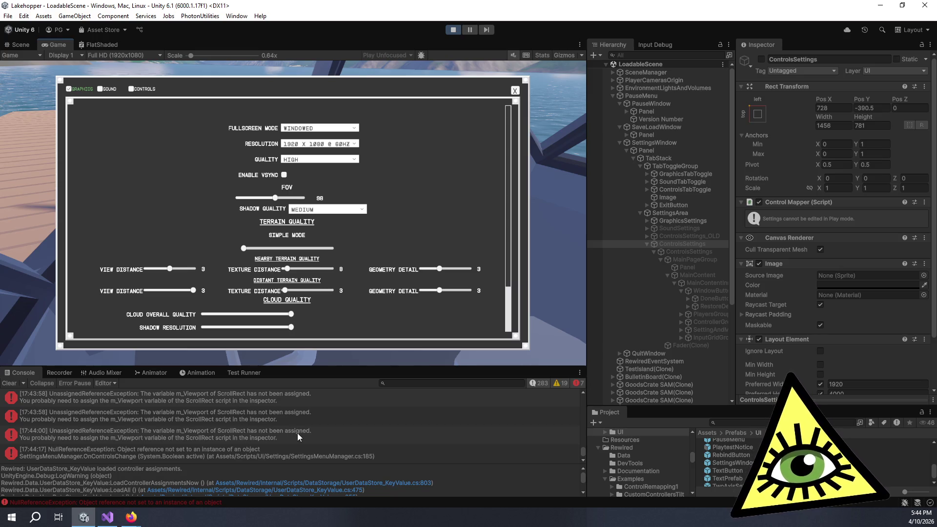
scroll(381, 287, "down", 1)
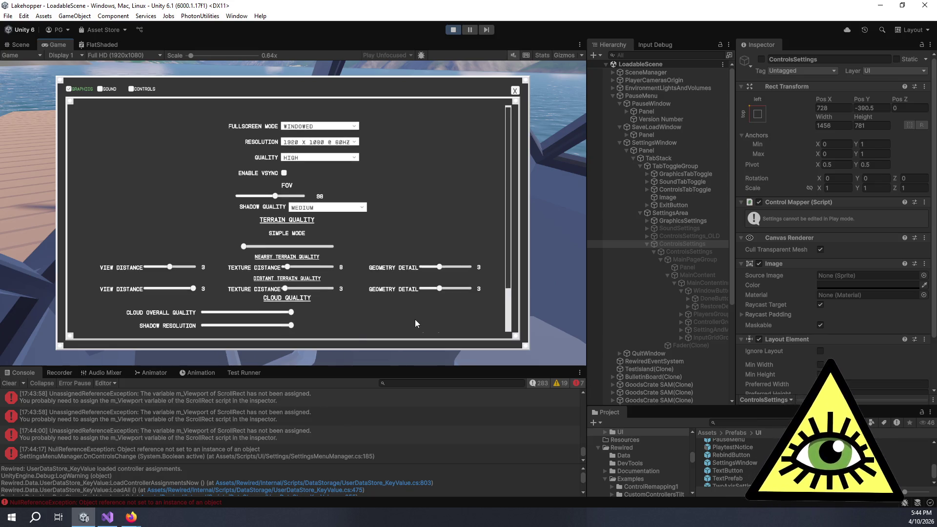
scroll(437, 326, "down", 1)
scroll(506, 283, "down", 3)
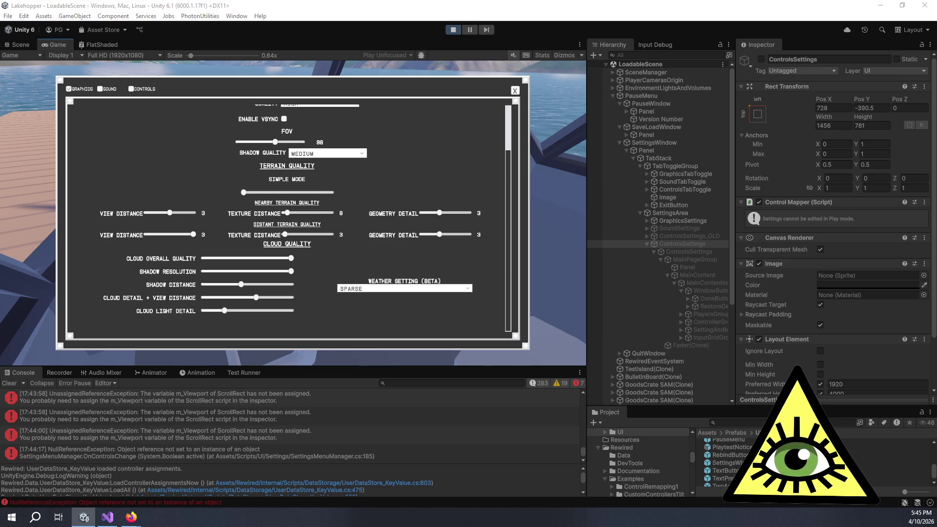
key("alt+Tab")
mouse_move(835, 75)
left_mouse_down()
mouse_move(435, 76)
mouse_move(446, 80)
left_mouse_up()
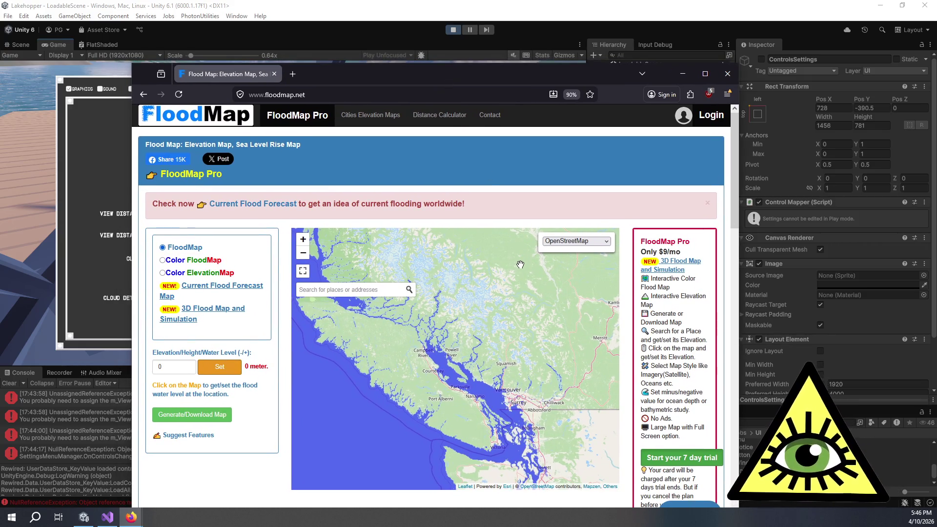
Pan the flood map toward the Lillooet Icefield and bring up the base-layer list
mouse_move(470, 303)
left_mouse_down()
mouse_move(487, 316)
mouse_move(490, 334)
left_mouse_up()
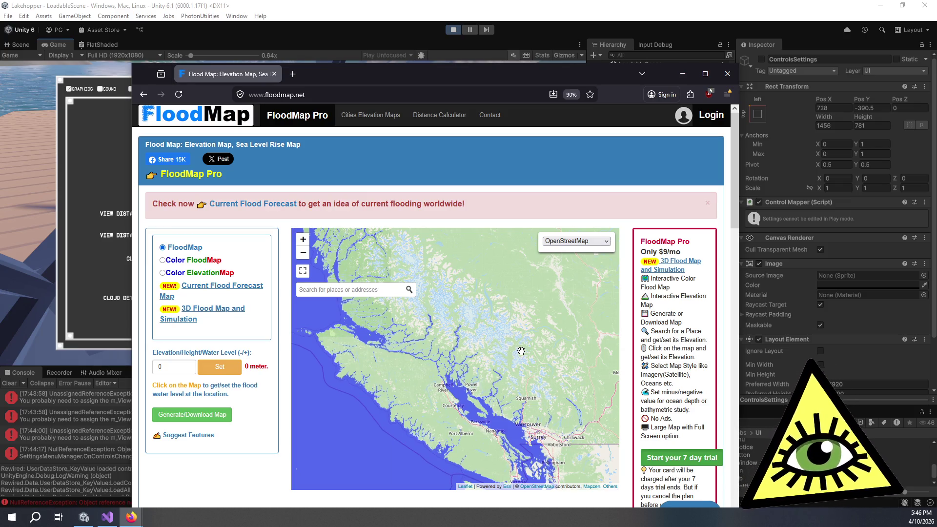
mouse_move(521, 350)
left_mouse_down()
mouse_move(504, 335)
mouse_move(484, 375)
left_mouse_up()
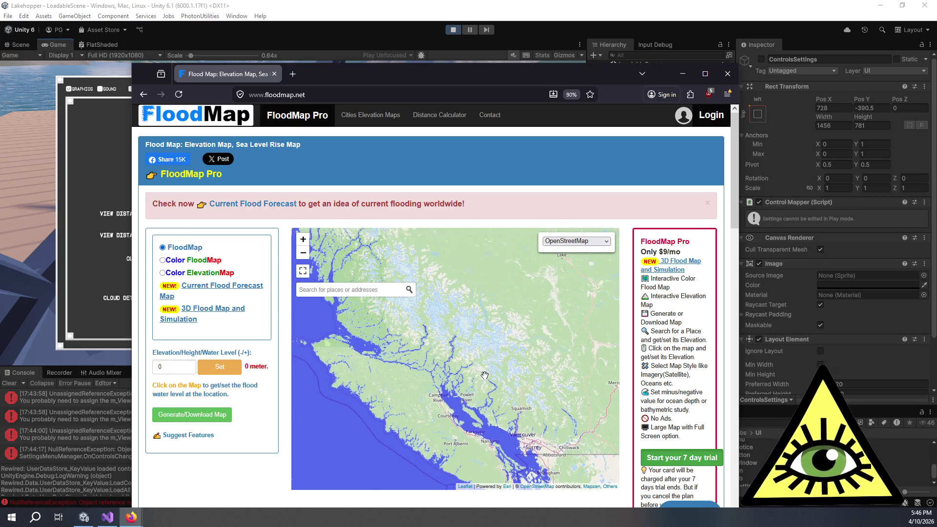
scroll(500, 370, "up", 2)
scroll(500, 370, "up", 1)
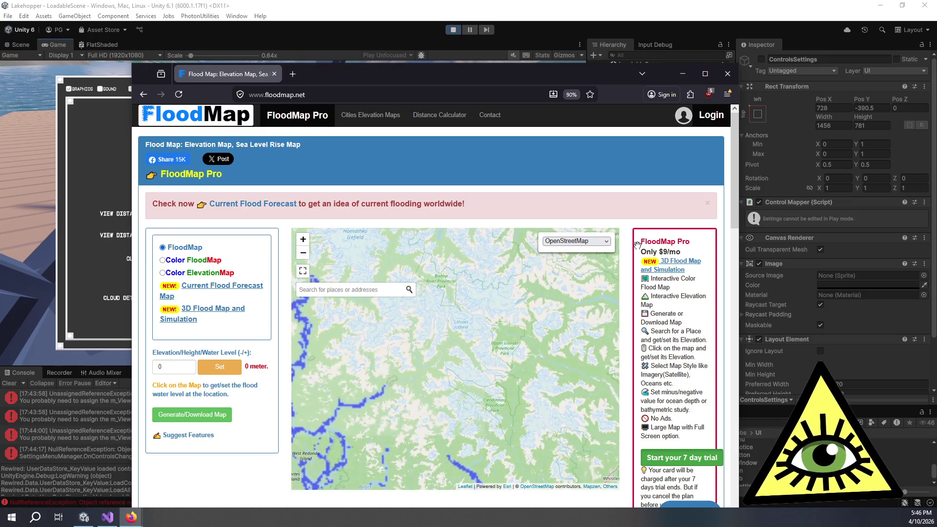
left_click(576, 241)
Switch to the OpenTopoMap layer and pan northwest to bring Chilko Lake into view
left_click(578, 265)
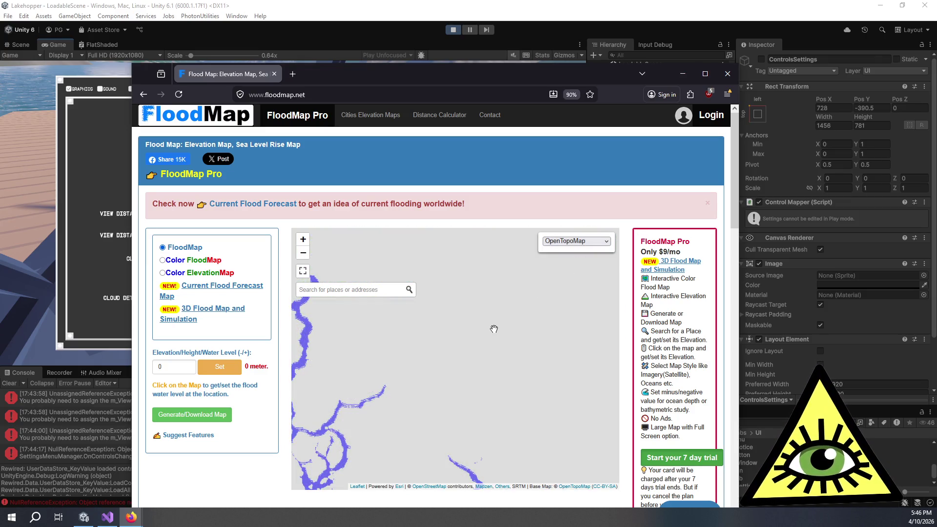
scroll(497, 329, "down", 3)
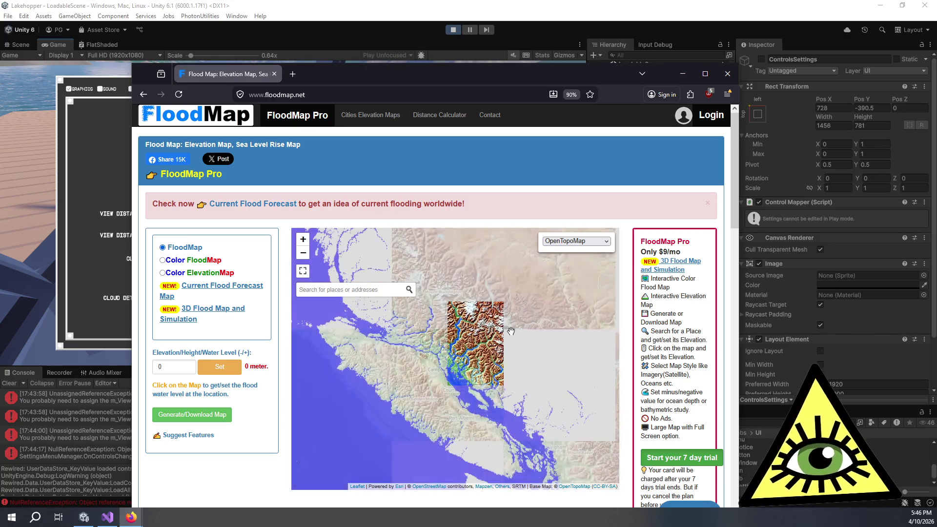
mouse_move(511, 331)
left_mouse_down()
mouse_move(493, 359)
mouse_move(531, 346)
left_mouse_up()
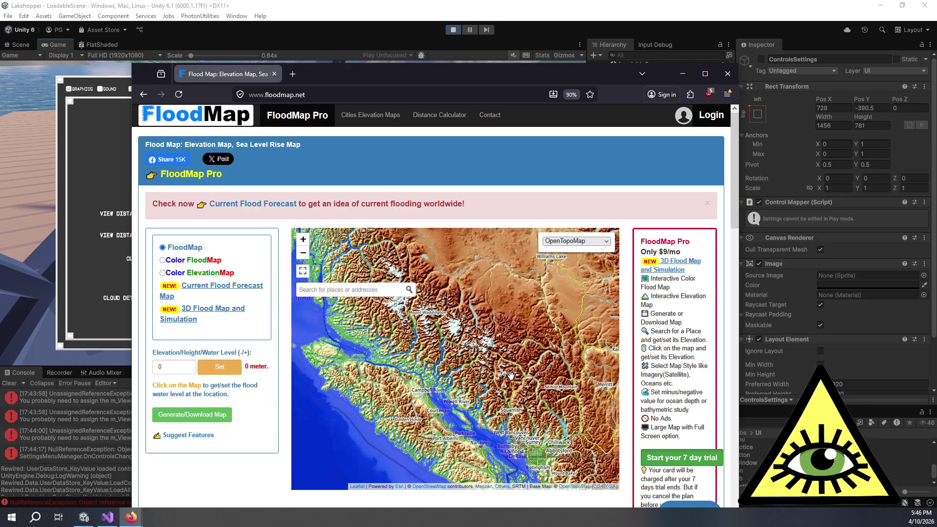
scroll(510, 374, "up", 2)
left_click_drag(466, 313, 524, 374)
left_click_drag(498, 336, 504, 374)
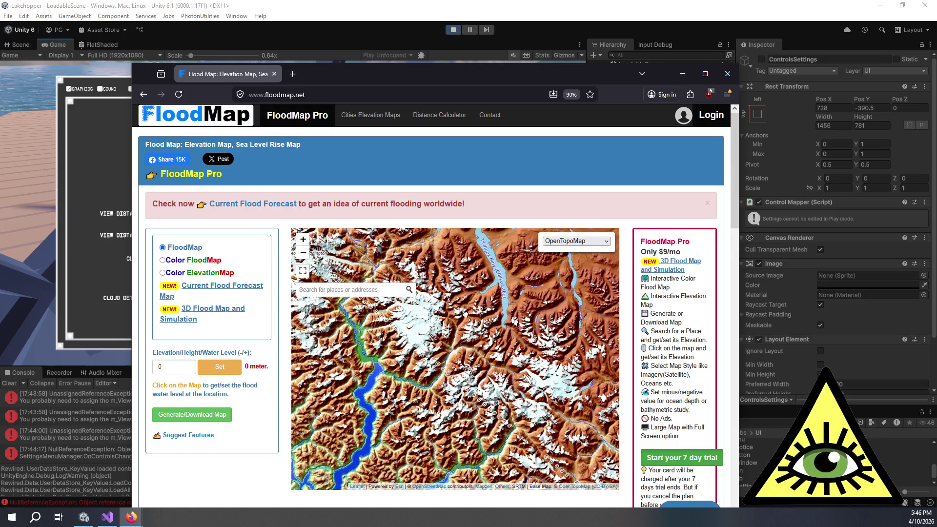
left_click_drag(464, 315, 517, 378)
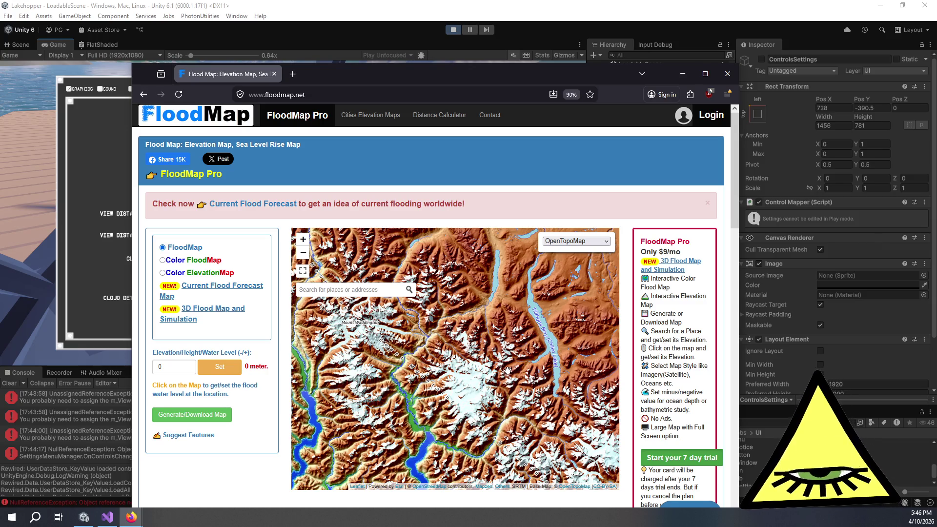
Centre the map on Mount Waddington, pan the zoomed-out coast view, and select the elevation value to replace it
left_click_drag(507, 365, 523, 405)
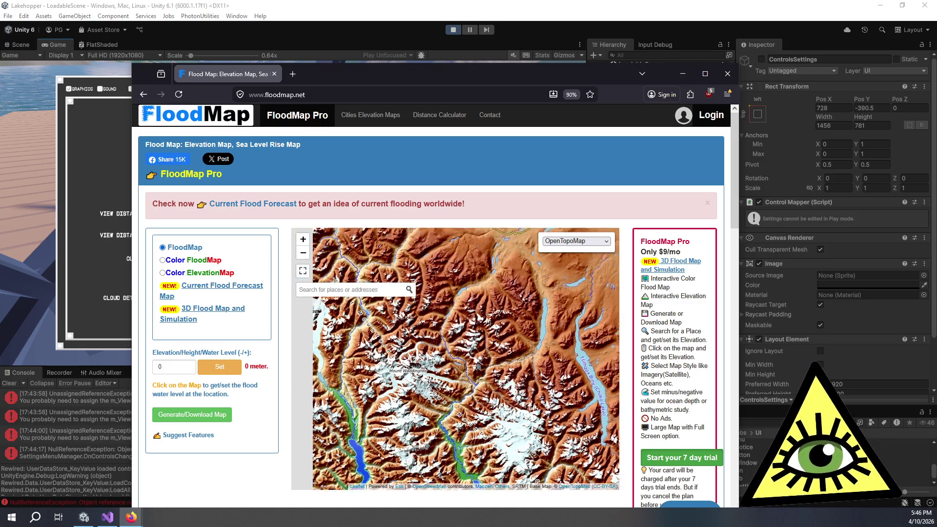
left_click_drag(486, 368, 534, 392)
mouse_move(469, 355)
left_mouse_down()
mouse_move(527, 382)
mouse_move(457, 339)
left_mouse_up()
left_click_drag(486, 373, 473, 356)
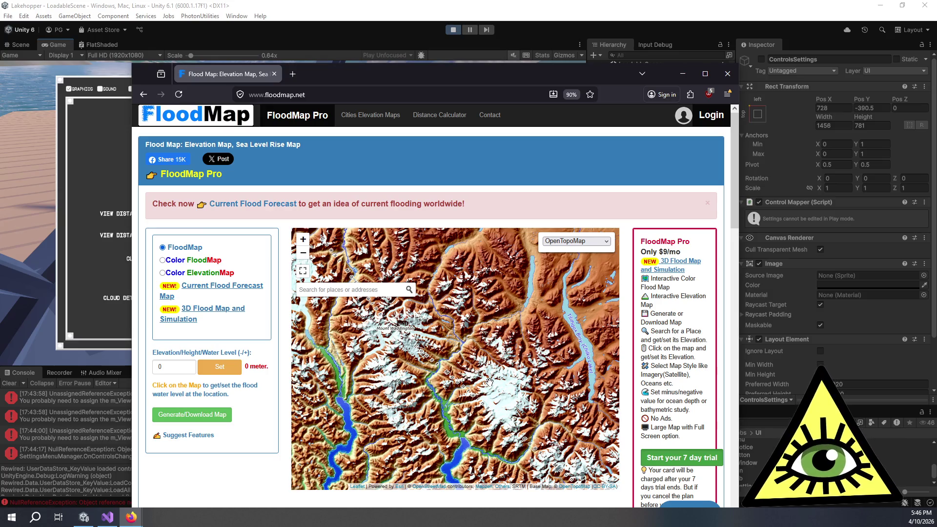
scroll(492, 382, "down", 2)
left_click_drag(491, 383, 444, 315)
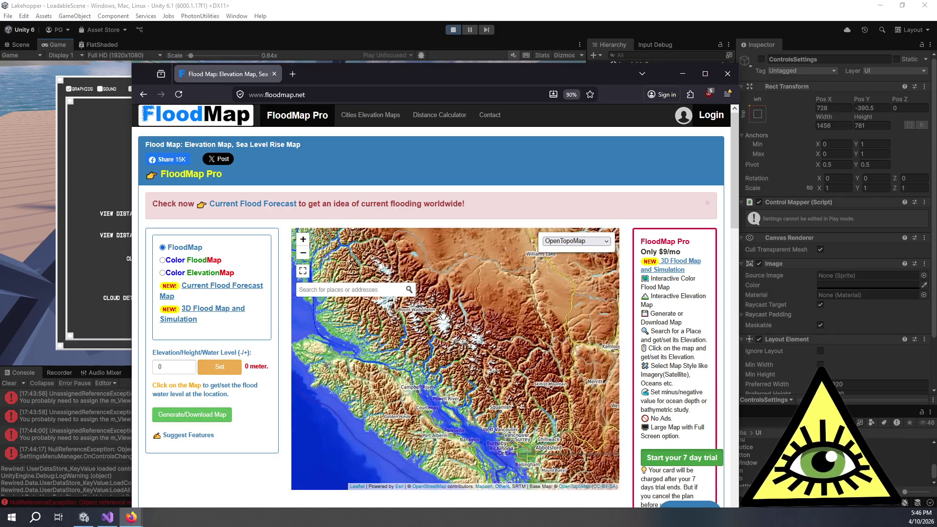
left_click_drag(473, 350, 484, 367)
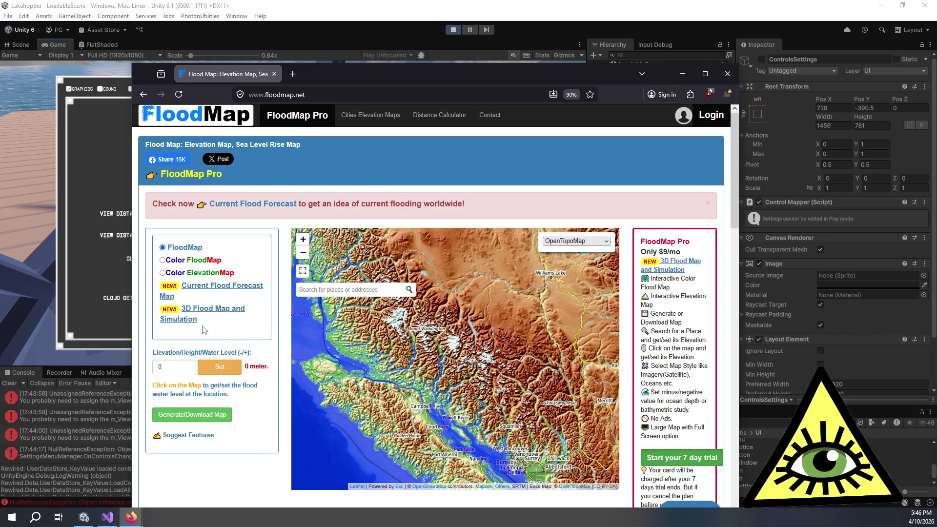
double_click(169, 364)
type("126")
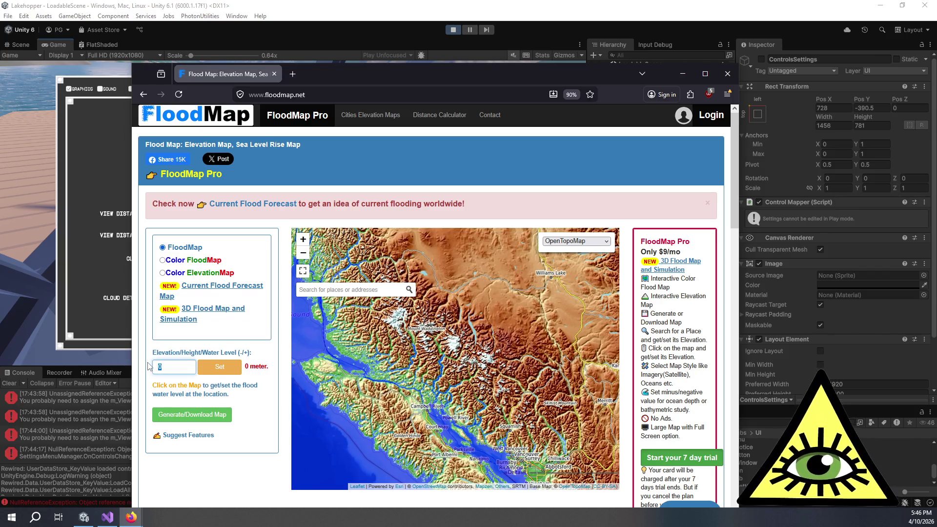
type("6")
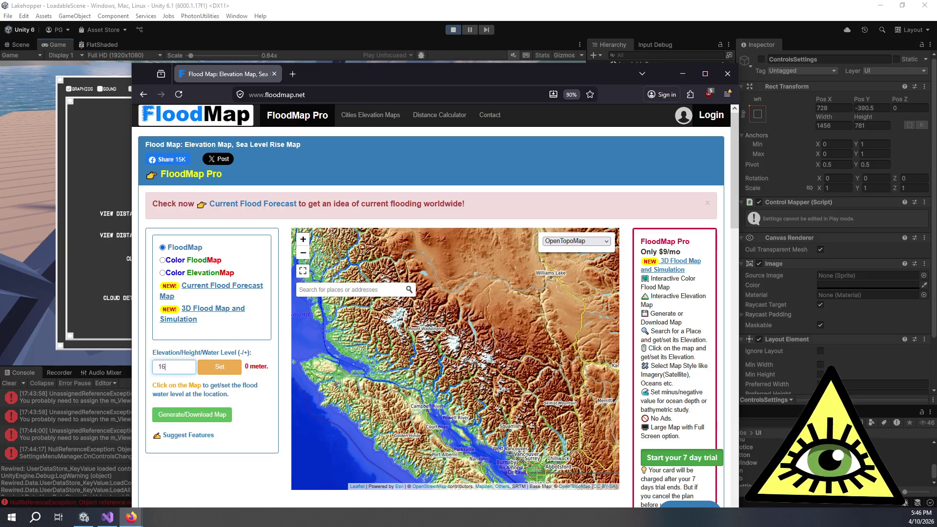
Apply the 1600 m water level, switch the basemap to OpenStreetMap and pan around Pemberton and Whistler
left_click(227, 370)
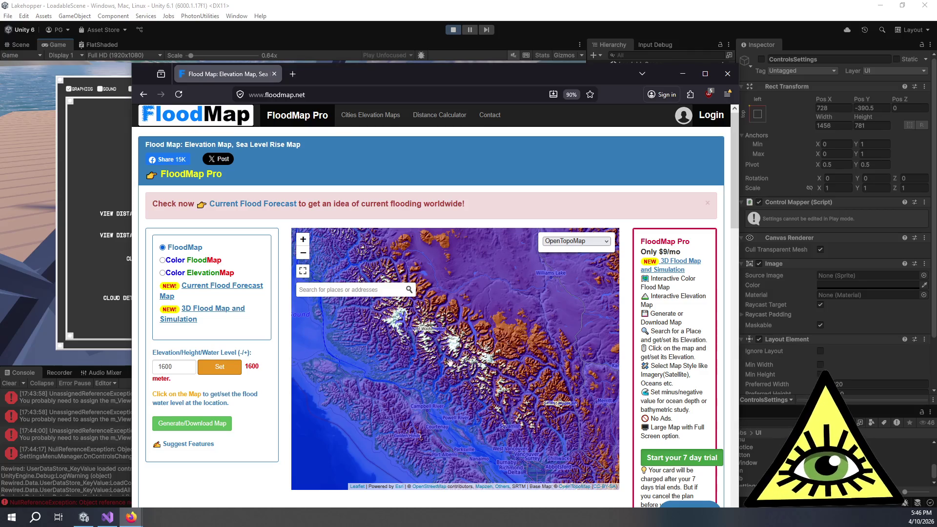
left_click(581, 241)
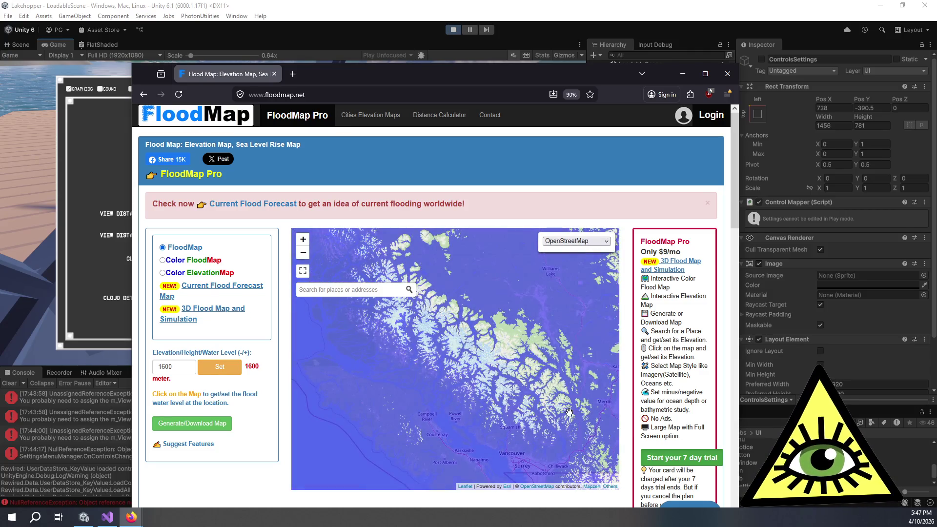
scroll(570, 412, "up", 2)
left_click_drag(420, 365, 487, 402)
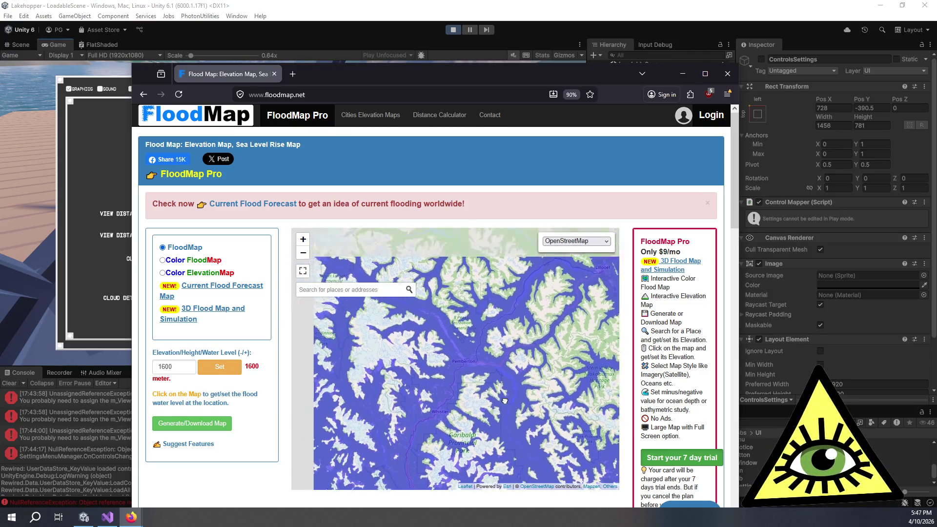
left_click_drag(469, 326, 534, 360)
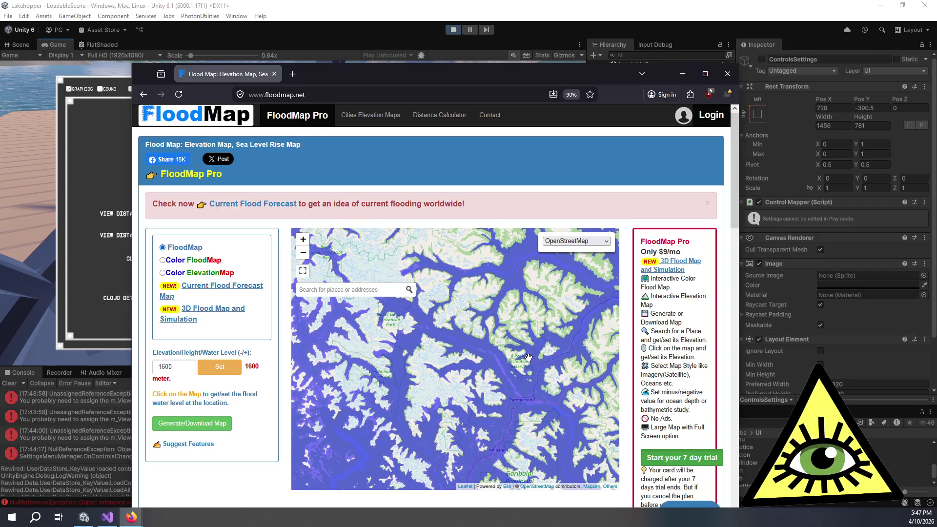
Pan across South Chilcotin Mountains Park, Garibaldi Park, Squamish and Harrison Lake
mouse_move(563, 300)
left_mouse_down()
mouse_move(518, 356)
mouse_move(433, 320)
left_mouse_up()
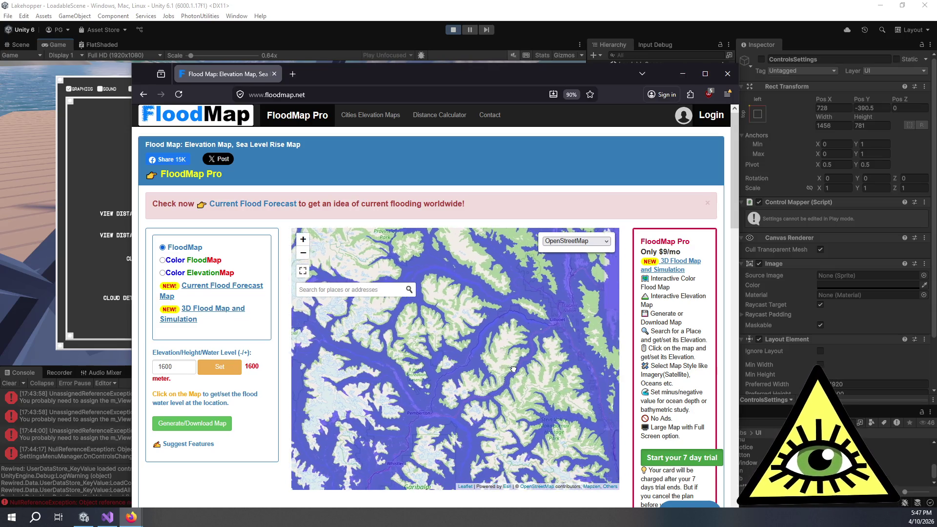
left_click_drag(490, 364, 482, 278)
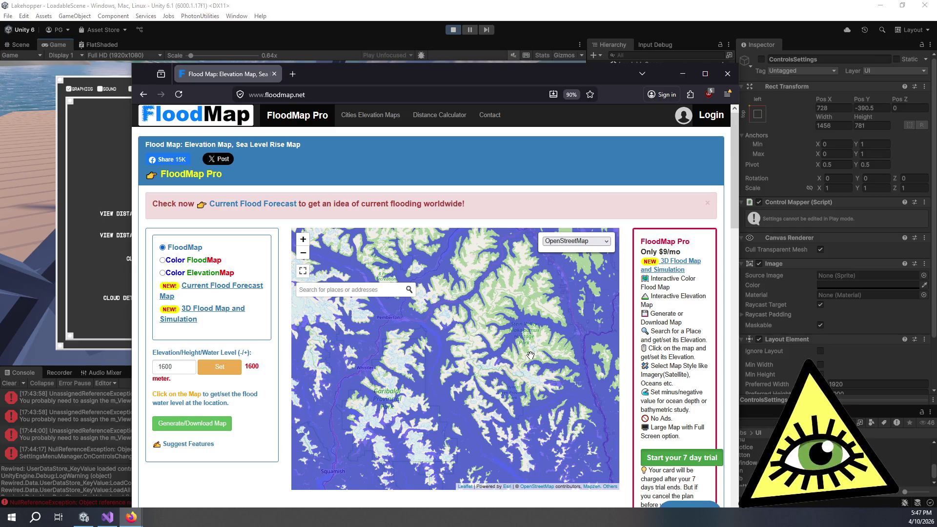
left_click_drag(535, 361, 511, 308)
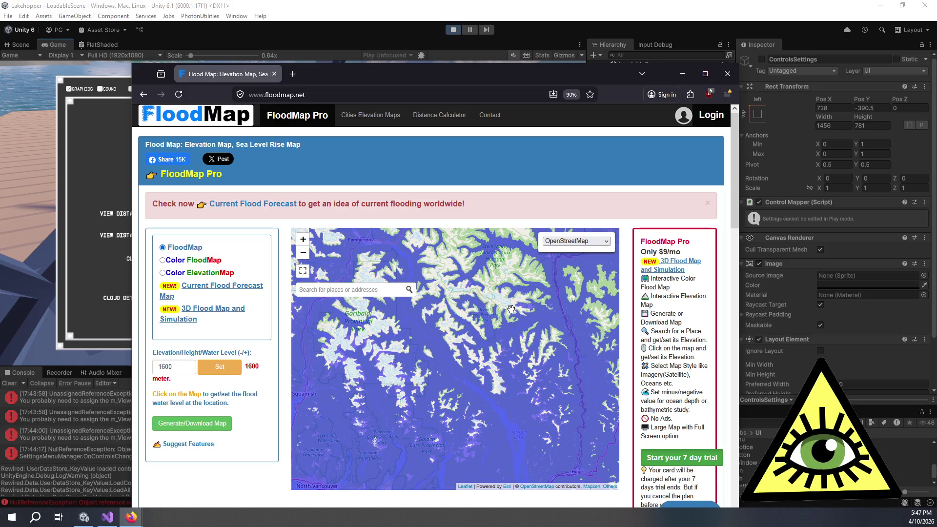
scroll(455, 290, "up", 2)
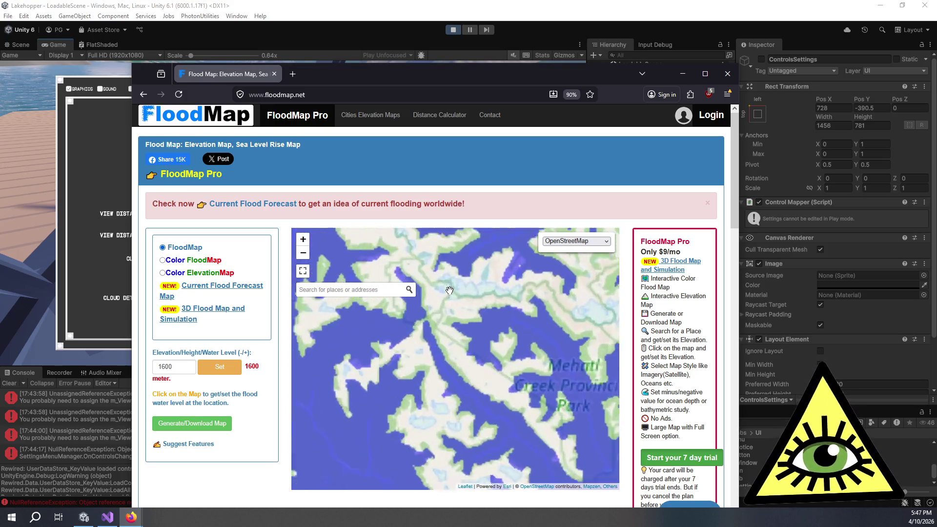
scroll(445, 322, "down", 1)
scroll(468, 323, "down", 1)
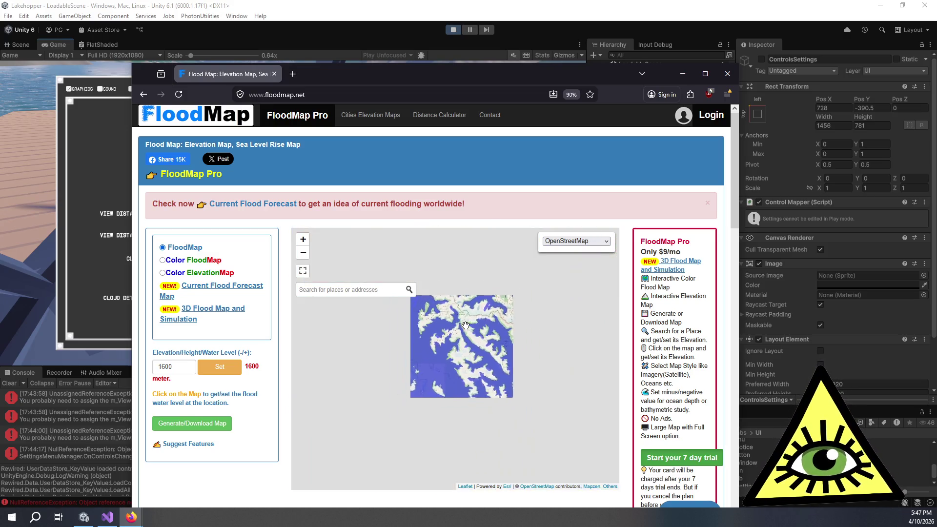
left_click_drag(480, 329, 545, 371)
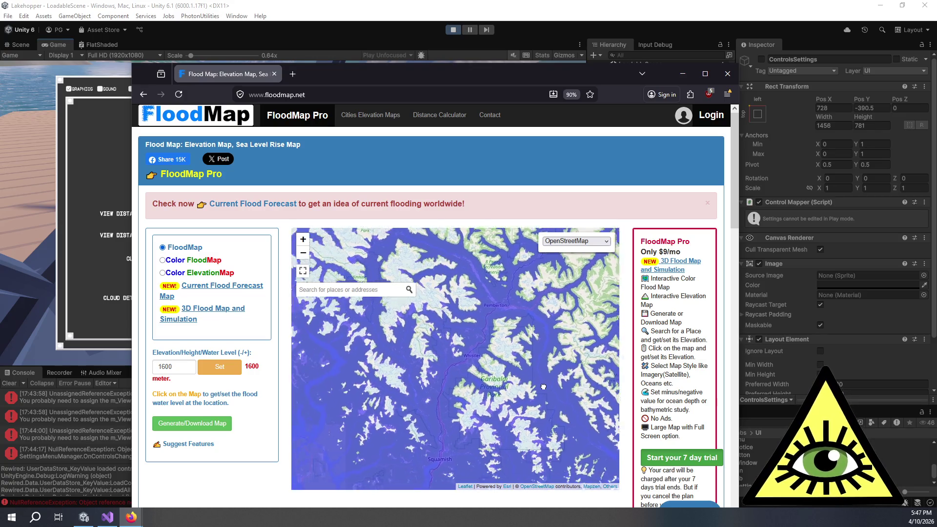
scroll(498, 388, "up", 2)
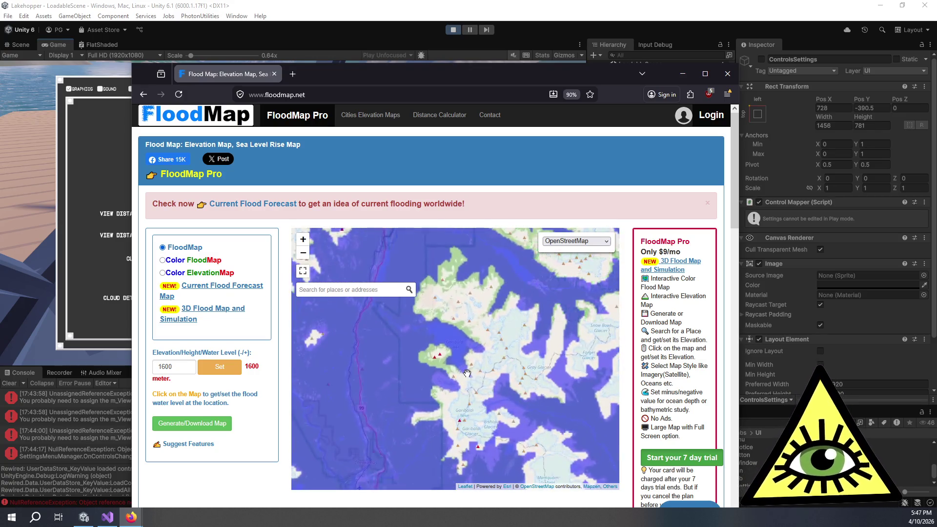
scroll(479, 391, "up", 1)
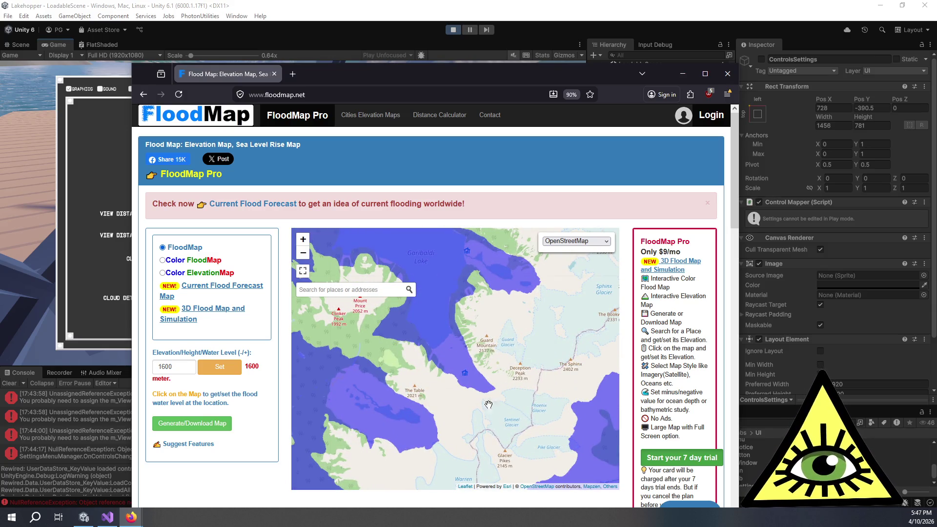
scroll(443, 345, "down", 2)
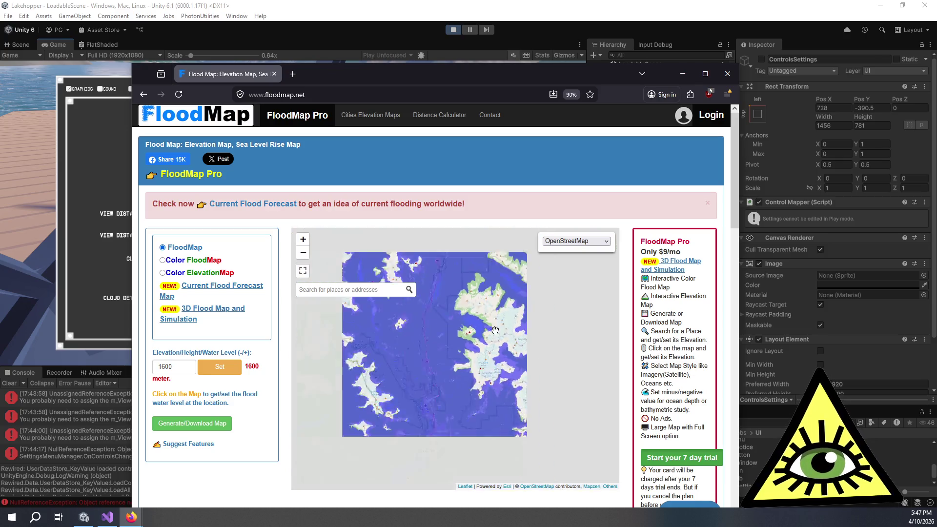
scroll(498, 333, "down", 1)
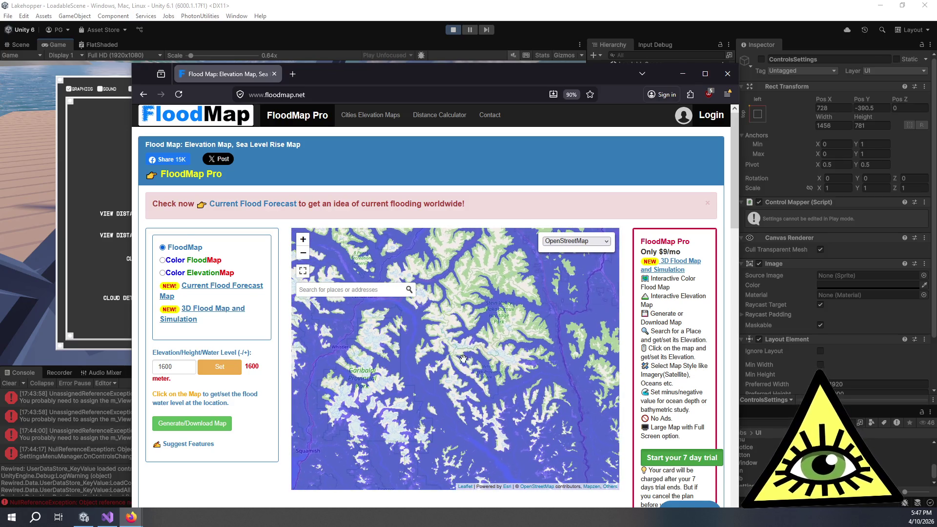
scroll(483, 333, "up", 2)
scroll(458, 338, "up", 2)
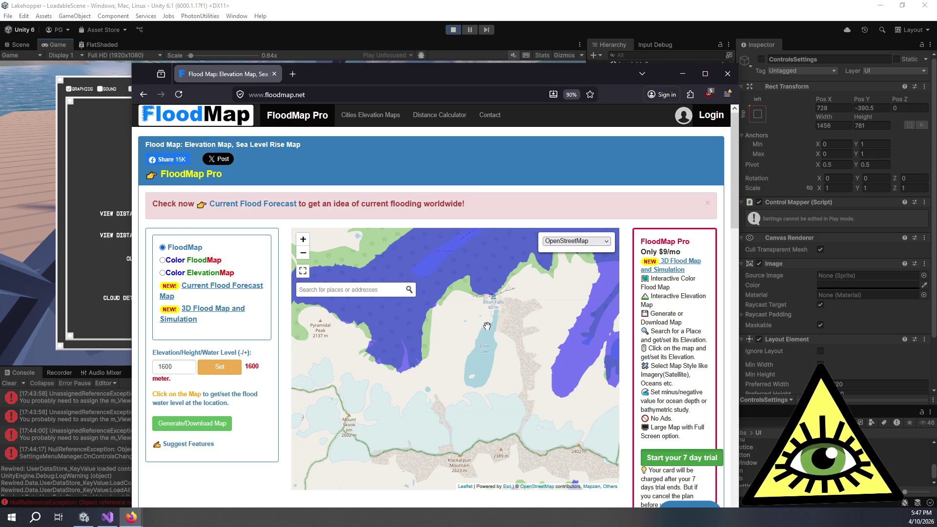
scroll(487, 326, "down", 2)
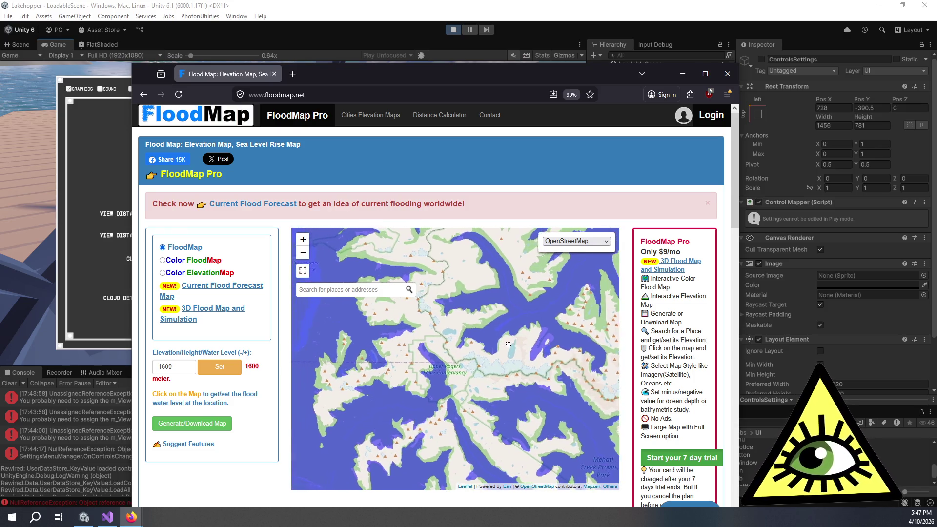
scroll(508, 345, "down", 2)
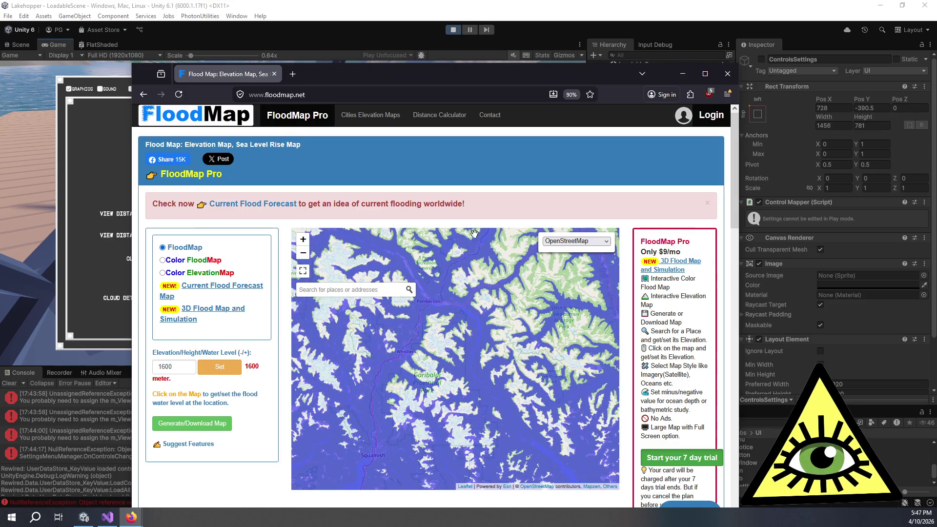
scroll(501, 335, "down", 2)
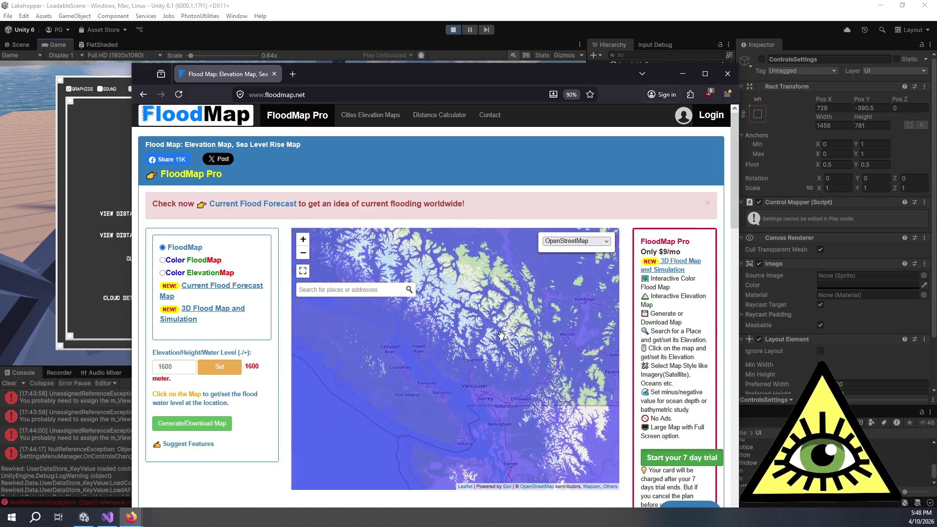
scroll(346, 357, "up", 2)
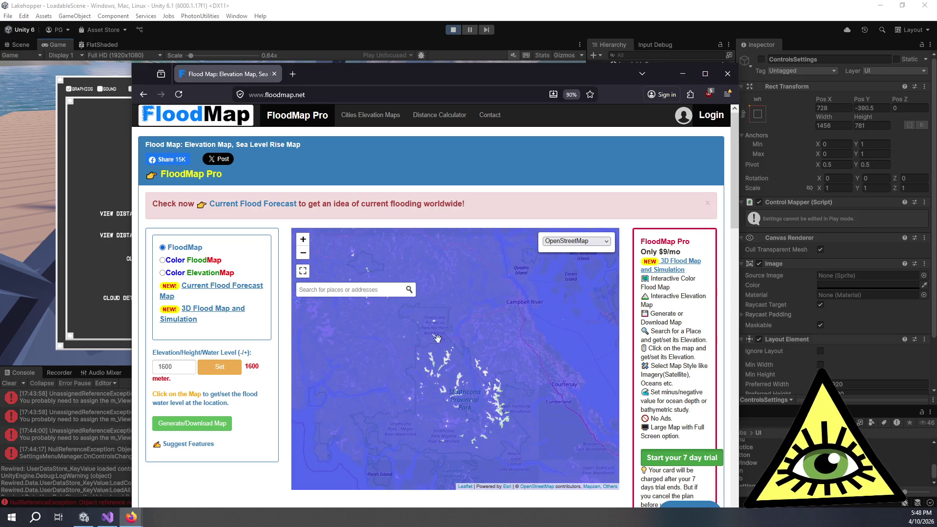
scroll(472, 398, "down", 3)
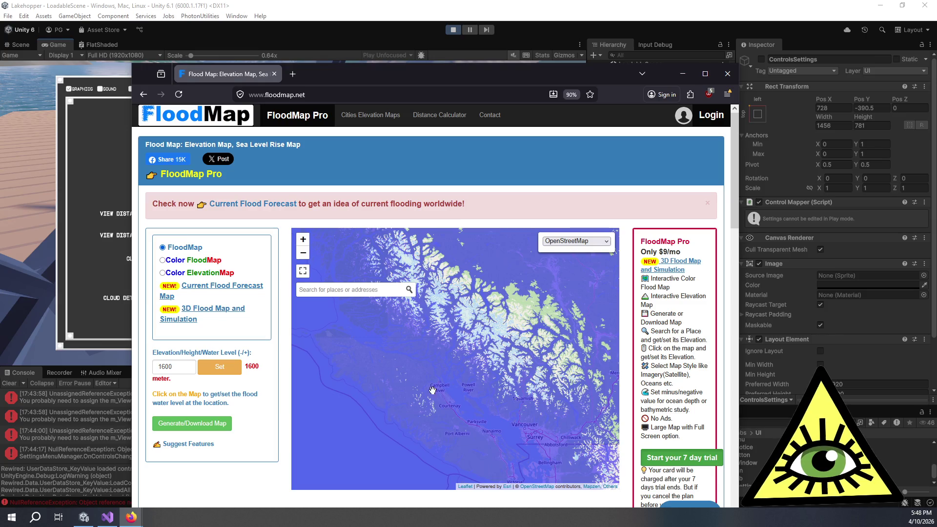
left_click_drag(568, 368, 420, 379)
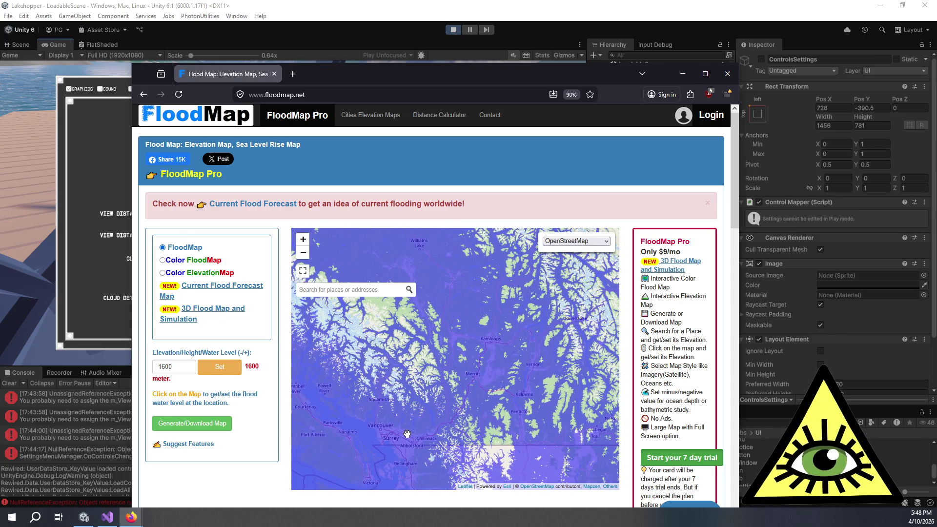
left_click_drag(464, 393, 467, 426)
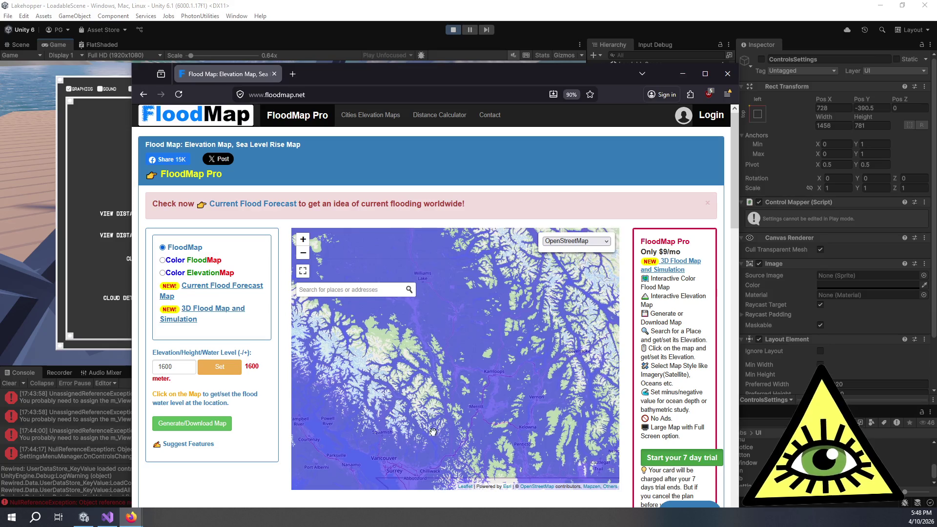
left_click_drag(497, 289, 521, 337)
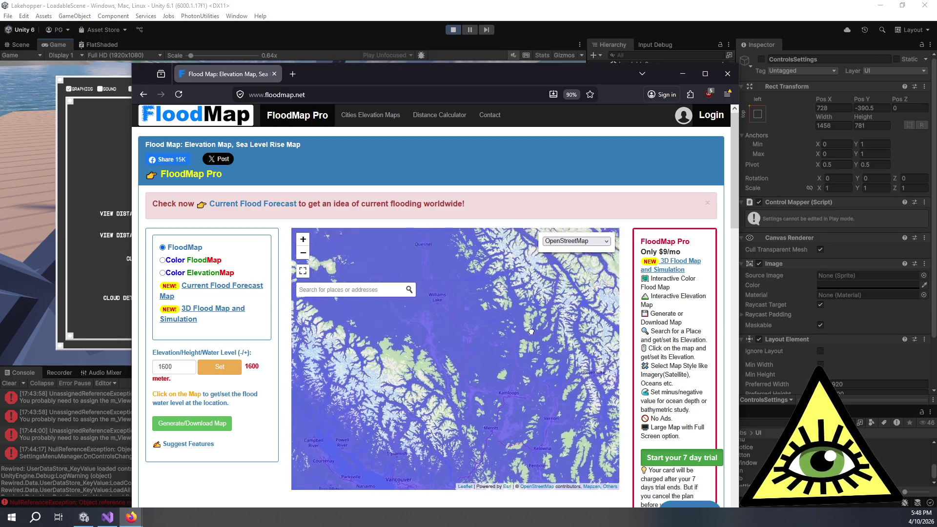
left_click_drag(463, 337, 442, 335)
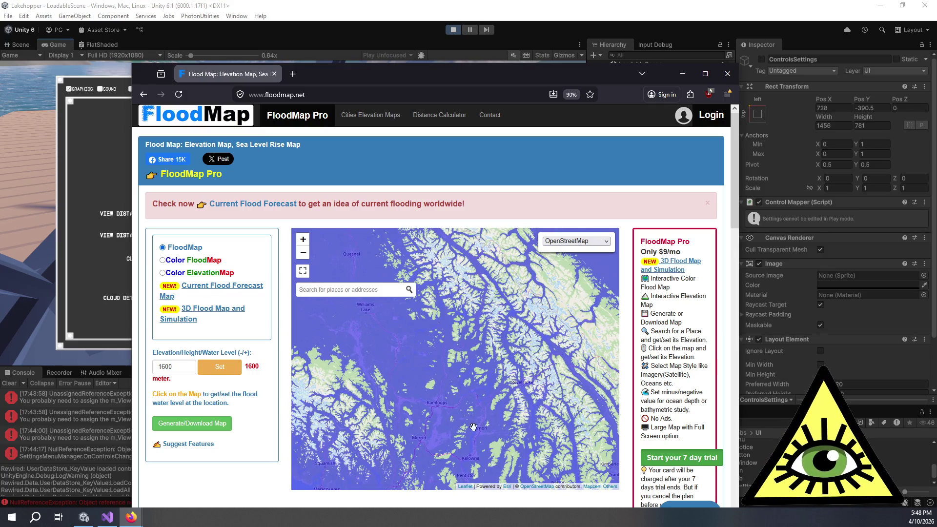
mouse_move(481, 290)
left_mouse_down()
mouse_move(563, 356)
mouse_move(560, 376)
left_mouse_up()
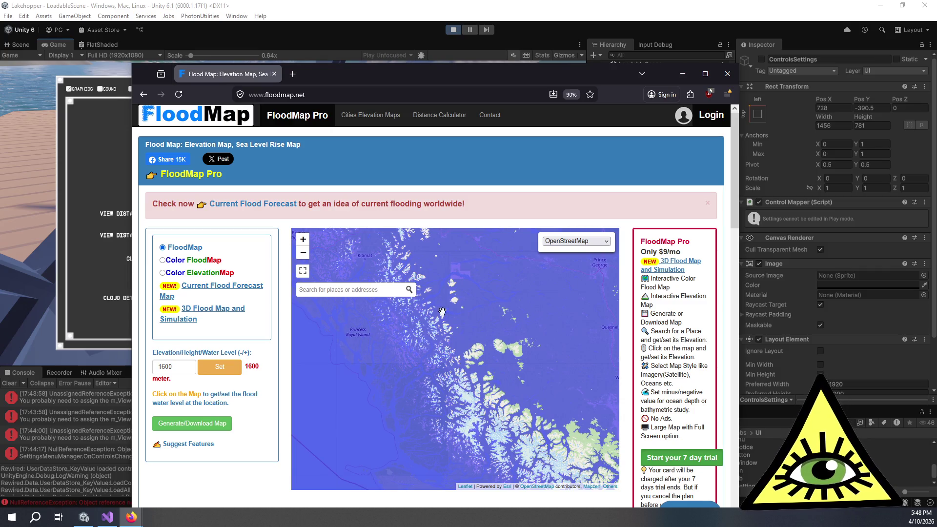
left_click_drag(569, 367, 594, 356)
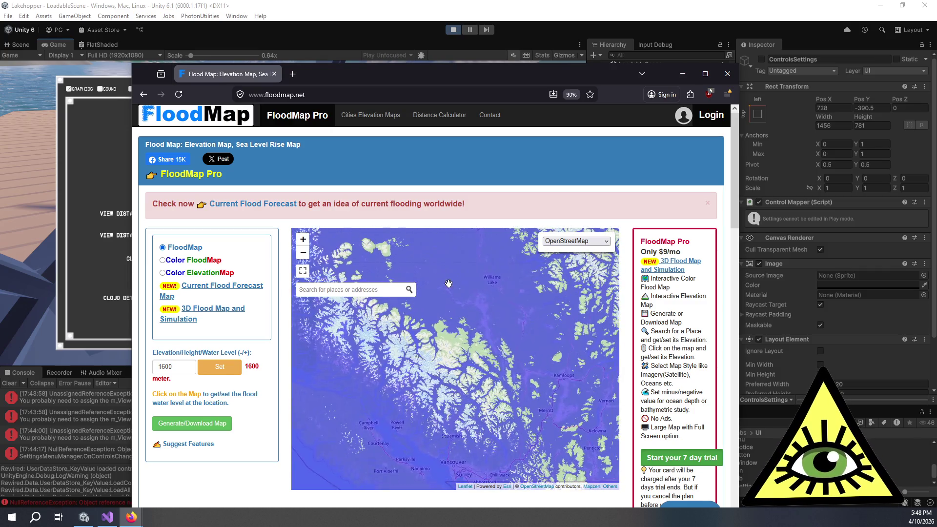
scroll(557, 385, "down", 2)
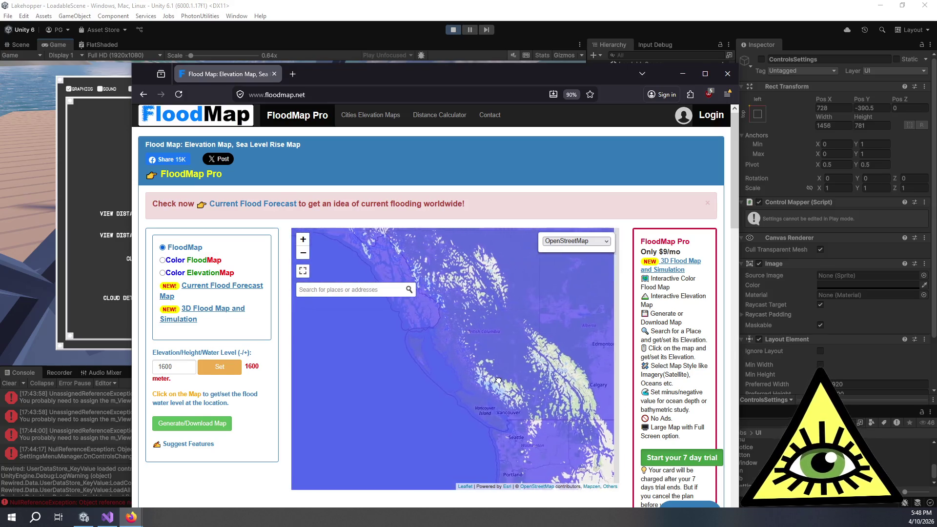
scroll(545, 381, "up", 2)
scroll(545, 382, "up", 2)
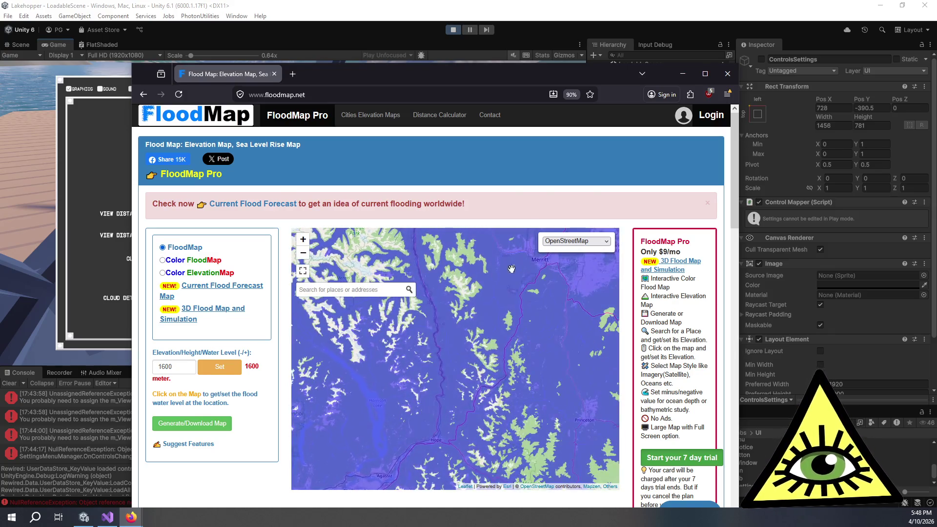
scroll(459, 372, "down", 2)
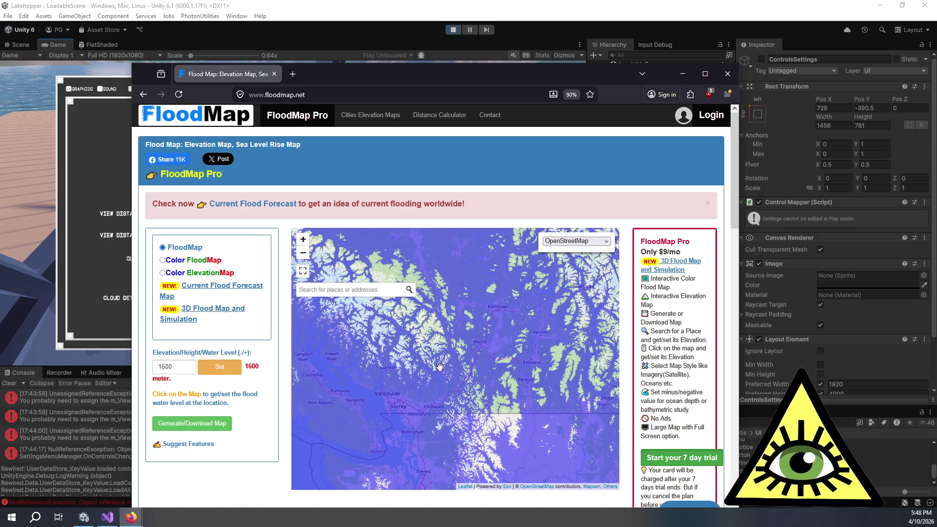
mouse_move(419, 357)
left_mouse_down()
mouse_move(503, 375)
mouse_move(510, 388)
left_mouse_up()
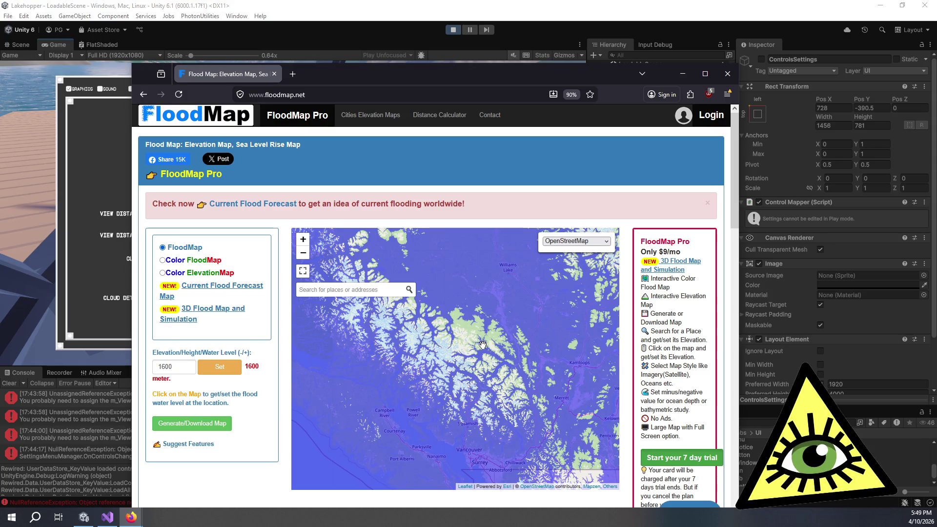
Pan the flooded map from Kamloops across the mountains north of Vancouver, then return to the Unity editor
left_click_drag(551, 377, 488, 373)
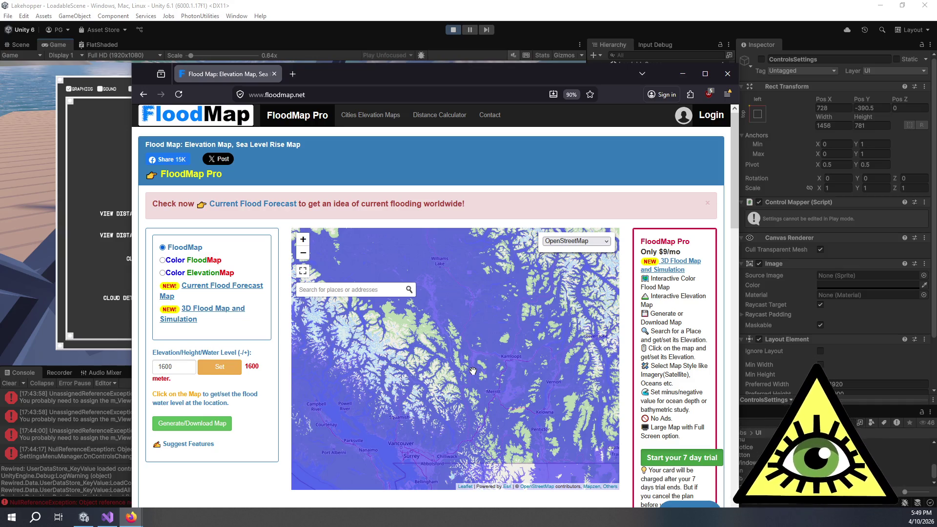
left_click_drag(474, 355, 497, 373)
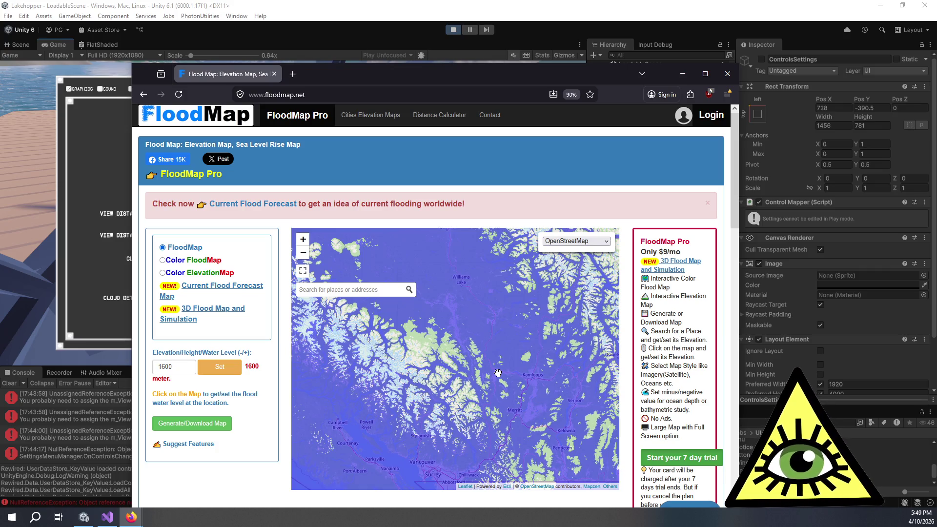
left_click_drag(498, 374, 530, 360)
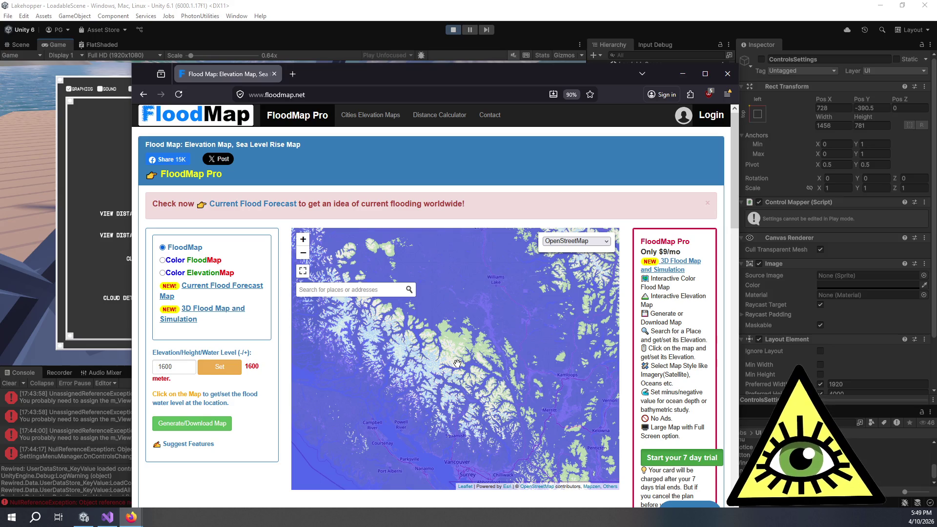
mouse_move(488, 363)
left_mouse_down()
mouse_move(493, 353)
mouse_move(522, 369)
mouse_move(523, 420)
left_mouse_up()
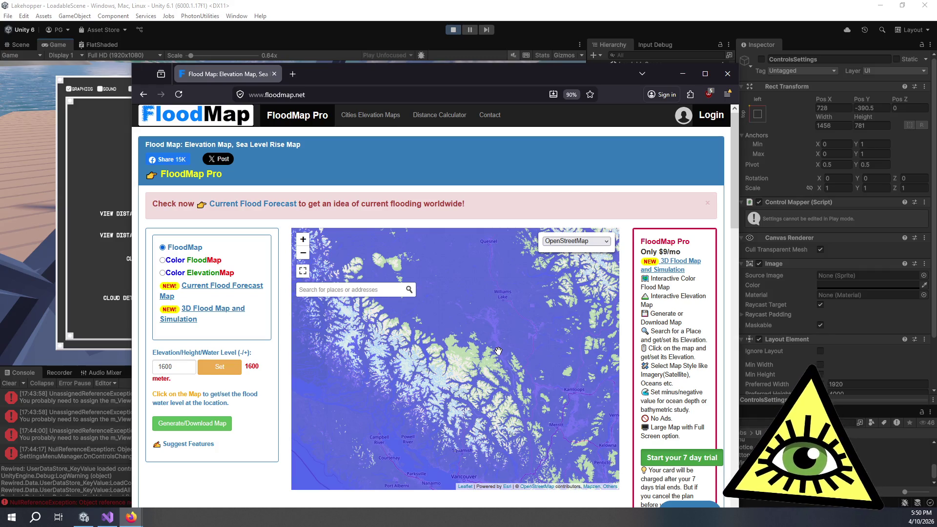
left_click(41, 168)
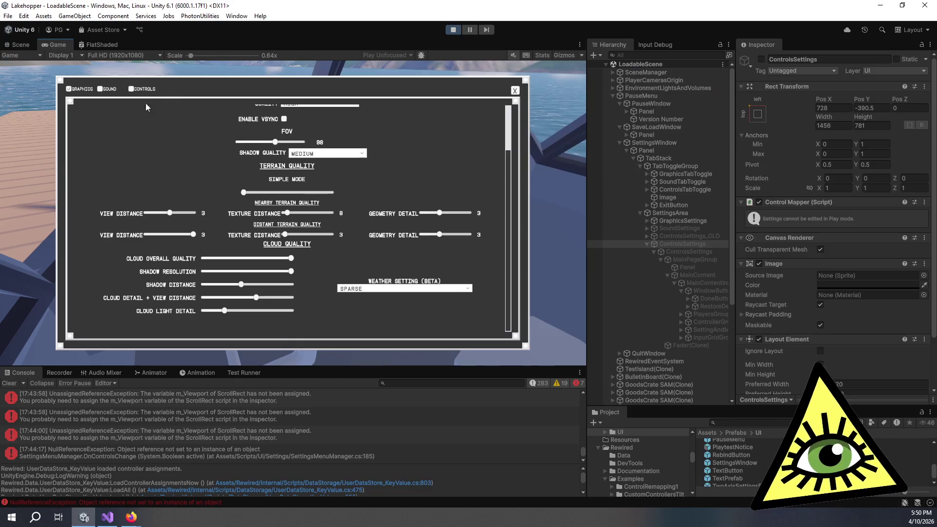
In the Scene view fly to the seaplane, select its top engine cowl and its CowlTopPart Variant parent
left_click(22, 45)
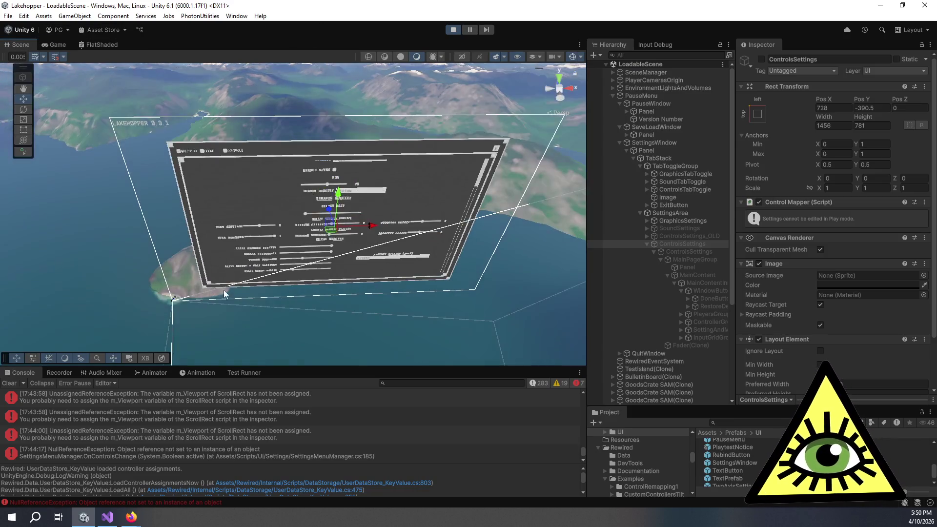
left_click_drag(320, 168, 328, 217)
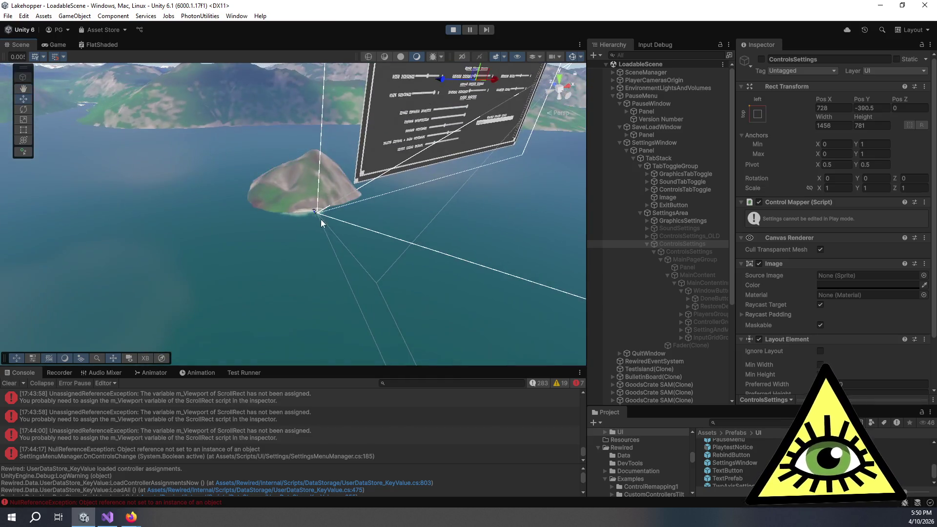
scroll(328, 217, "up", 3)
scroll(329, 227, "up", 2)
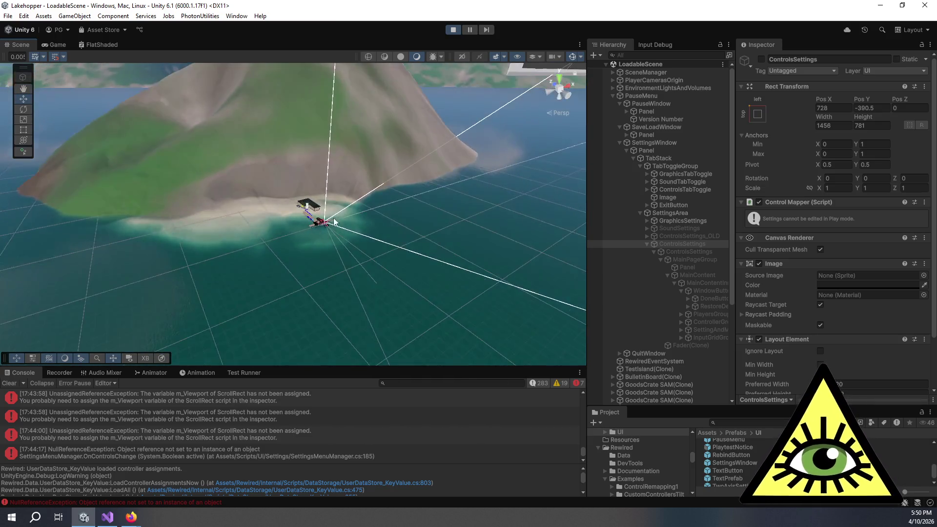
scroll(331, 237, "up", 2)
scroll(332, 238, "up", 2)
scroll(328, 236, "up", 2)
scroll(318, 223, "up", 2)
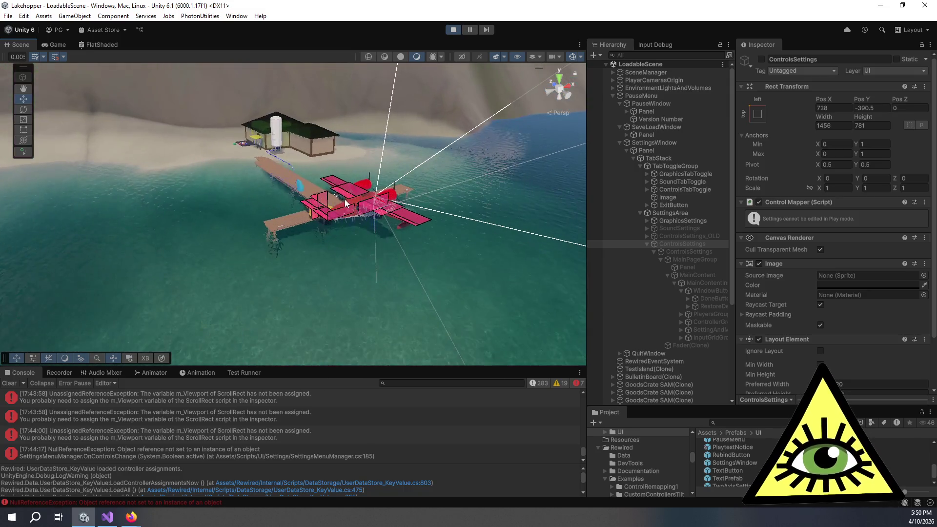
scroll(314, 235, "up", 2)
scroll(314, 238, "up", 2)
scroll(323, 236, "up", 2)
scroll(323, 245, "up", 2)
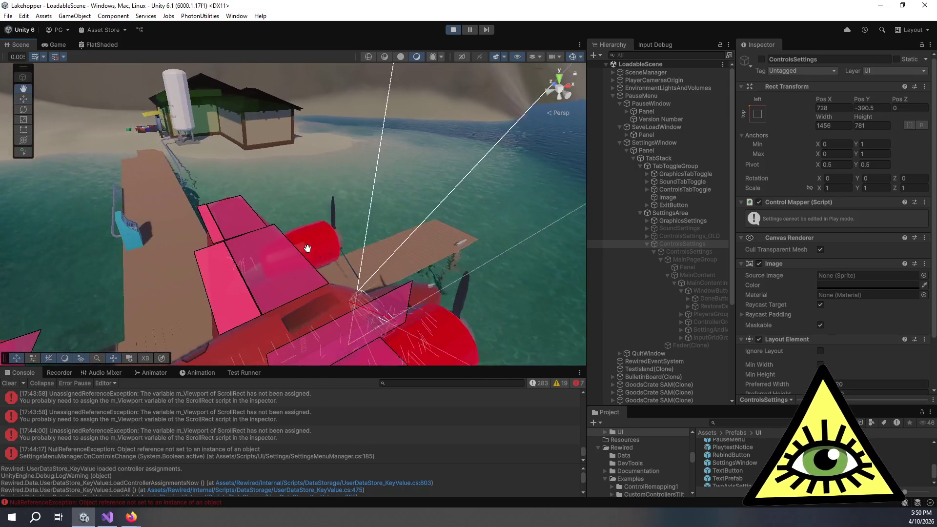
scroll(323, 256, "up", 2)
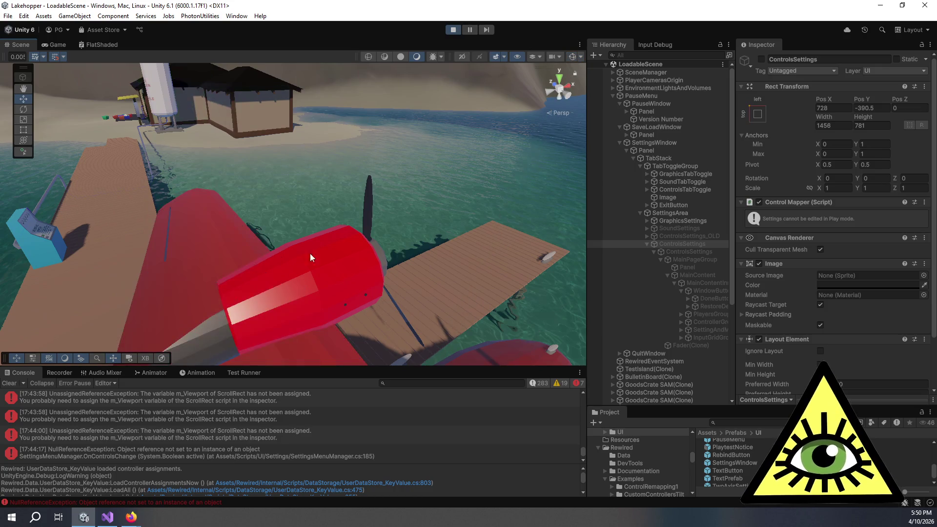
left_click(300, 264)
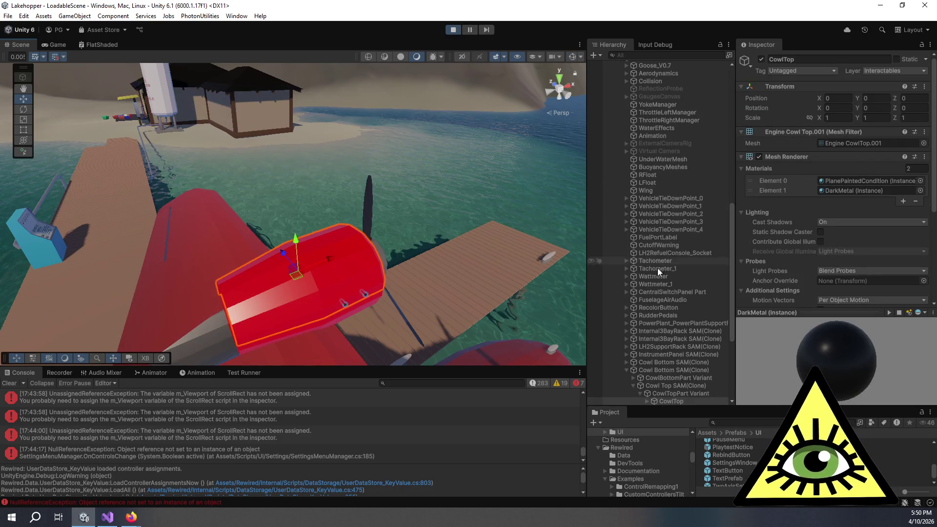
scroll(657, 268, "down", 3)
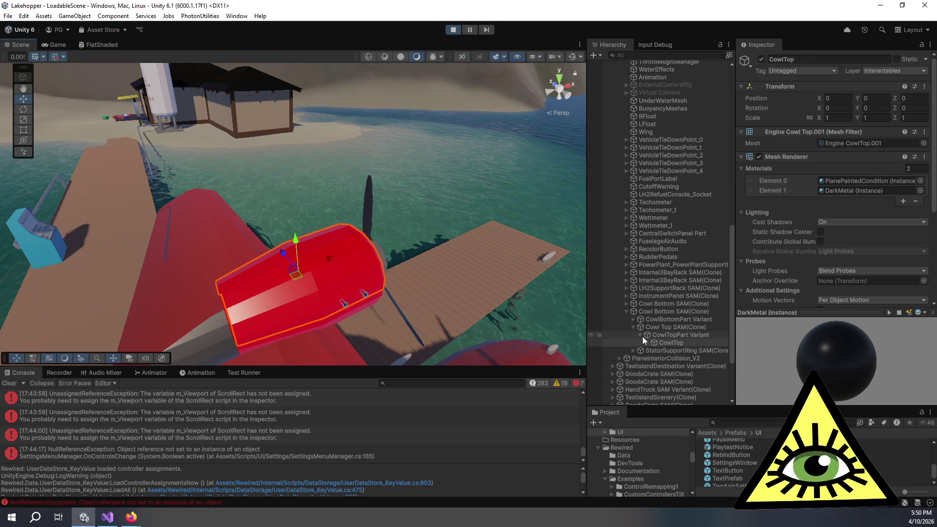
left_click(657, 335)
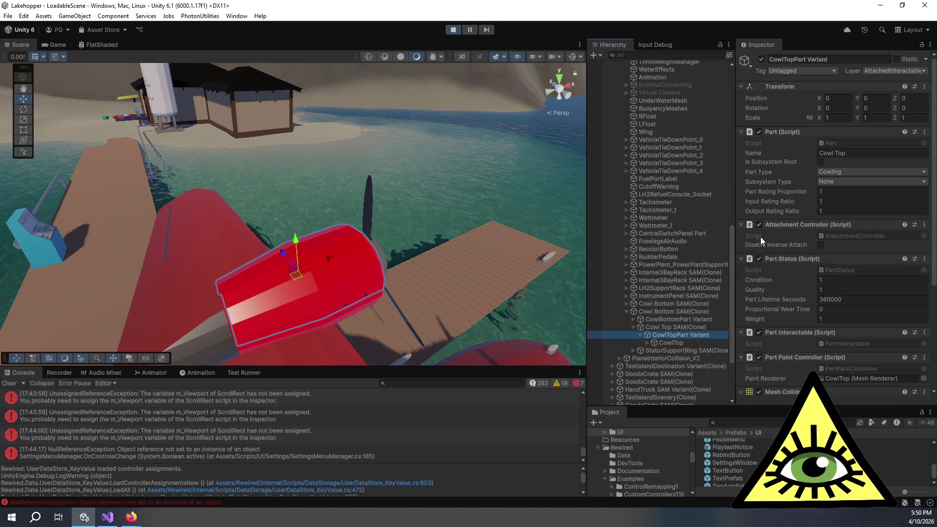
scroll(761, 238, "down", 2)
Scrub the cowl's Condition down and back up, settling on 0.23 for light wear
left_click_drag(794, 227, 784, 229)
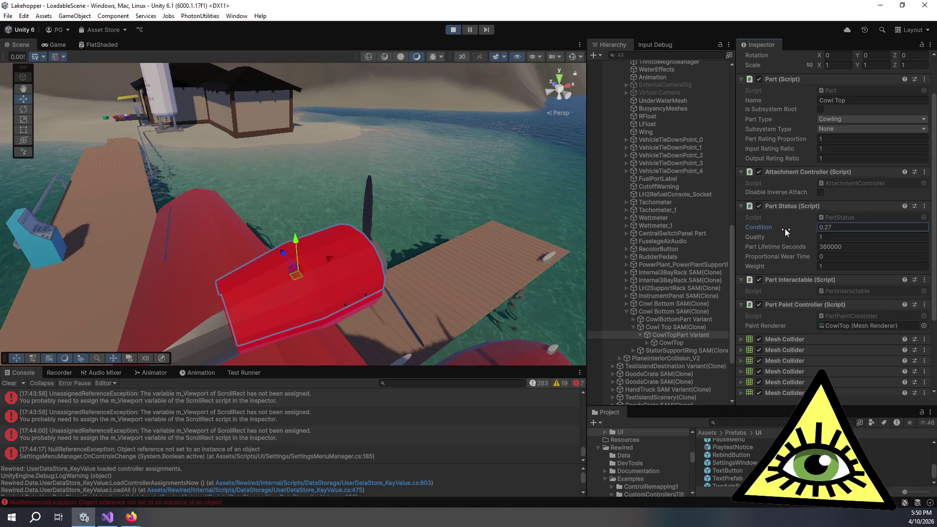
left_click_drag(785, 228, 773, 231)
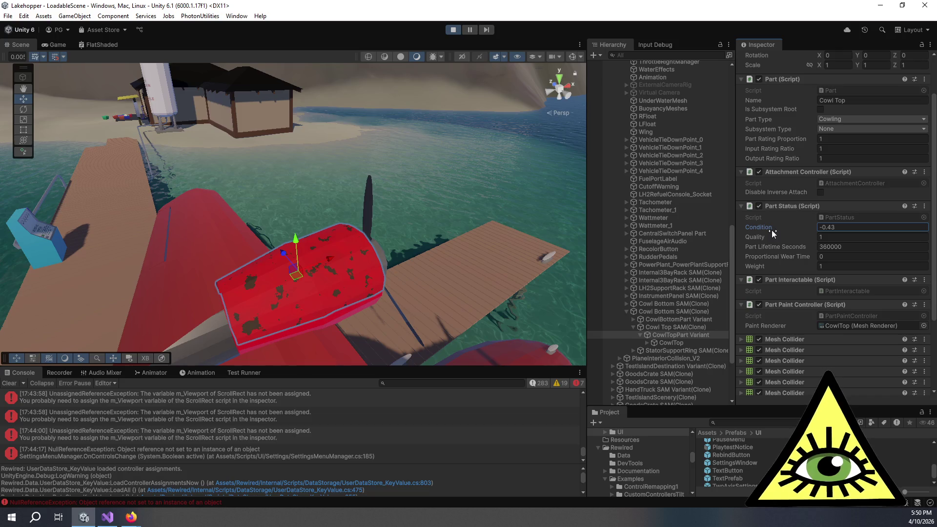
left_click_drag(771, 230, 782, 232)
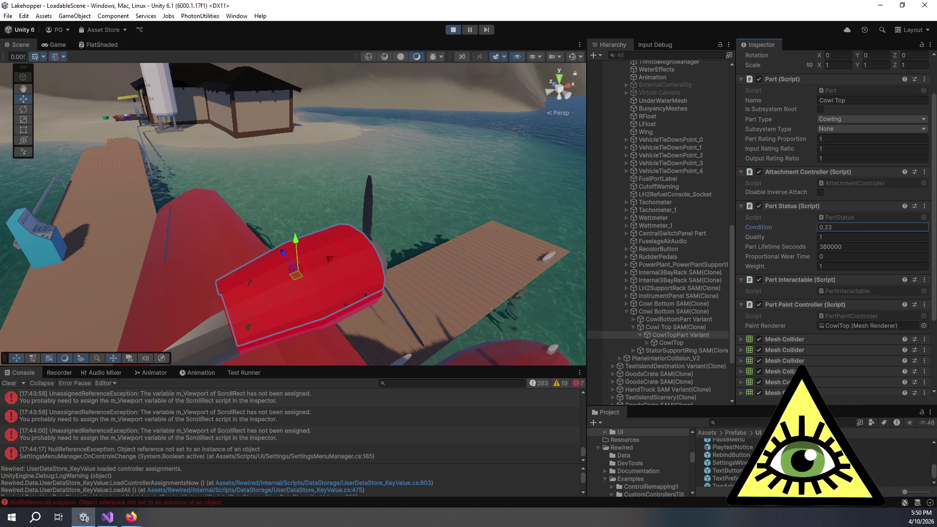
key("alt+Tab")
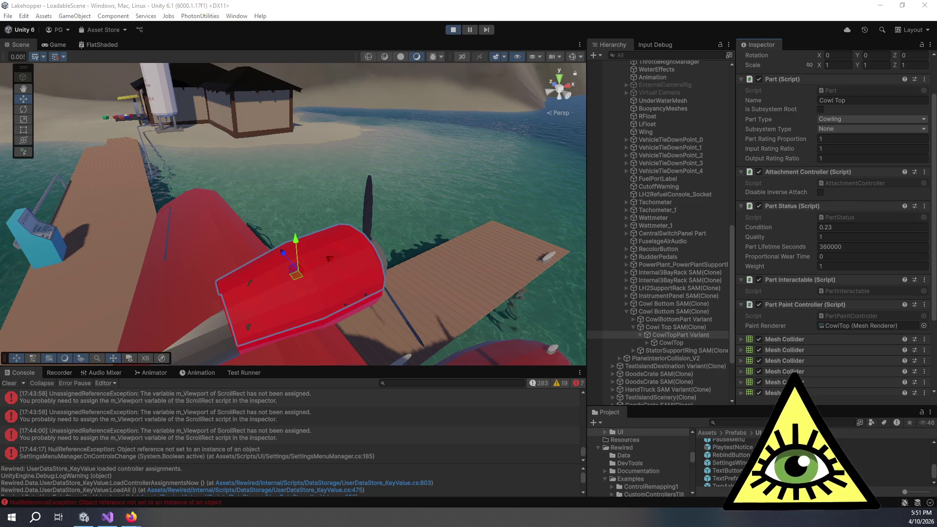
left_click_drag(936, 61, 336, 59)
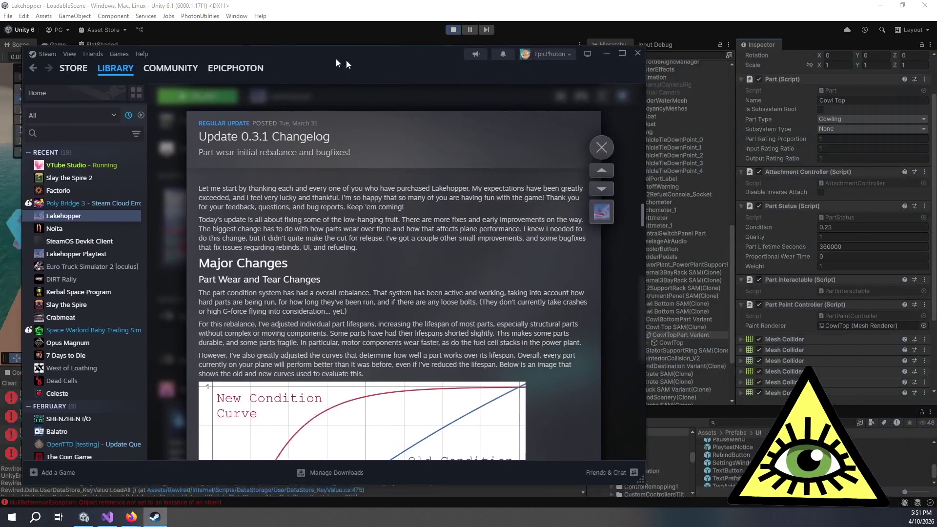
scroll(395, 225, "down", 3)
scroll(392, 262, "down", 3)
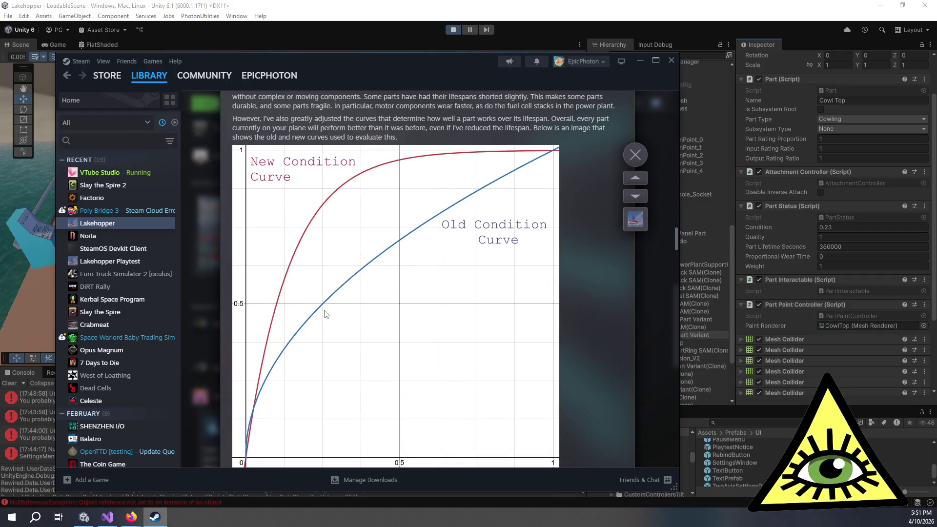
scroll(325, 205, "up", 2)
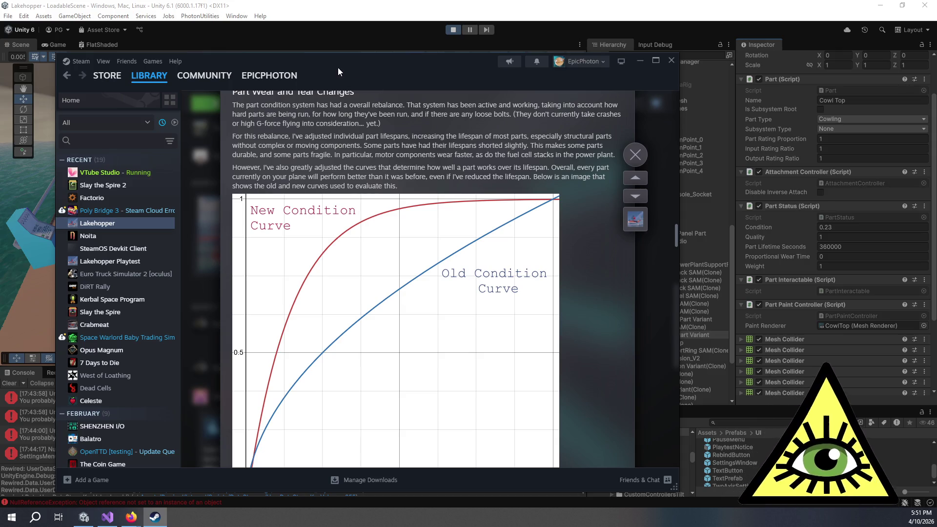
Close the Steam changelog window to return to Unity's scene view
key("alt+F4")
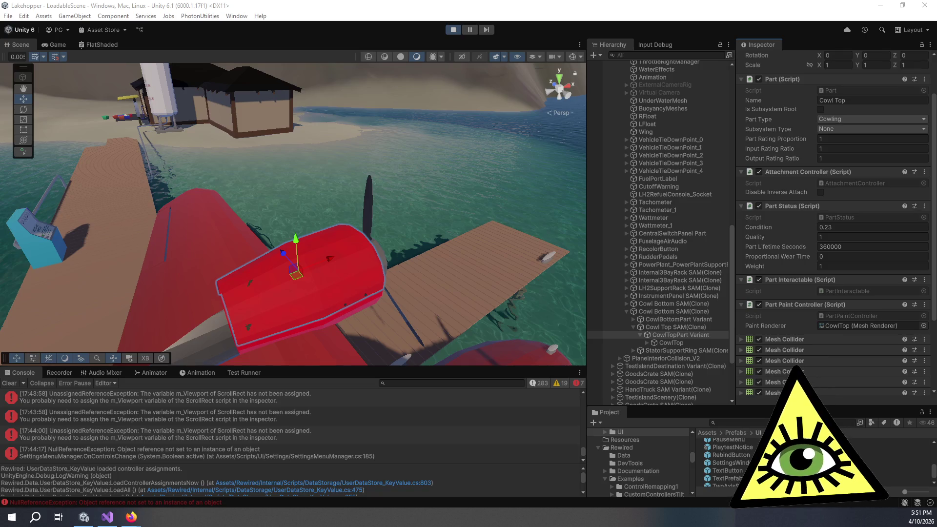
Return from the browser to Unity and scrub the cowl's Condition lower to preview damage
key("alt+Tab")
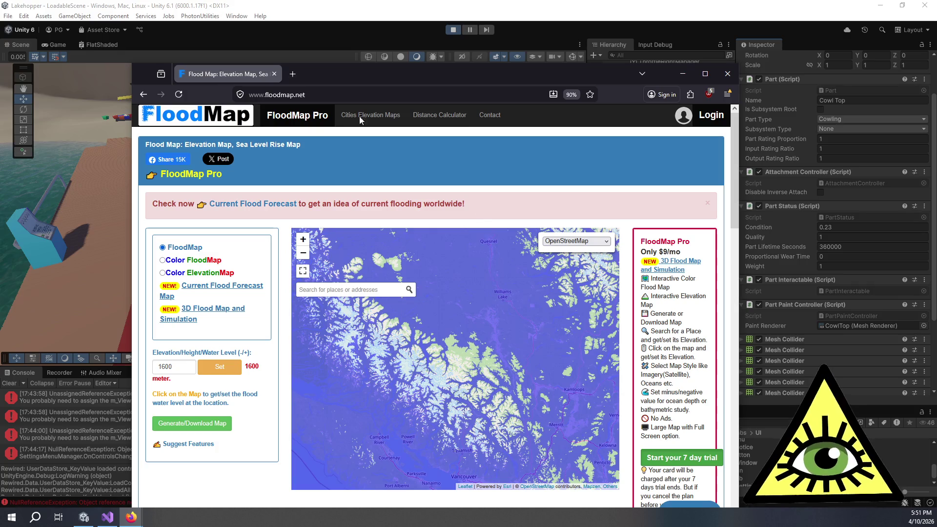
left_click(337, 25)
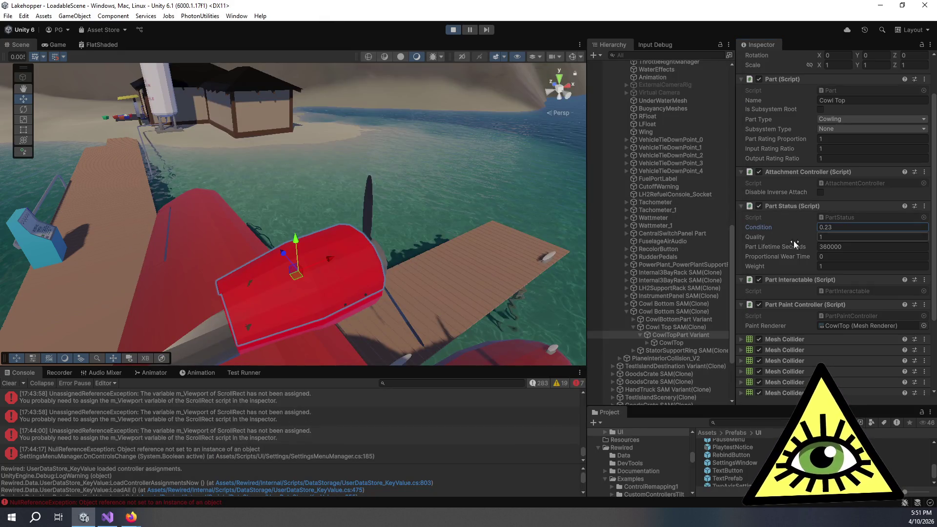
left_click_drag(792, 229, 782, 227)
left_click(862, 226)
left_click(771, 223)
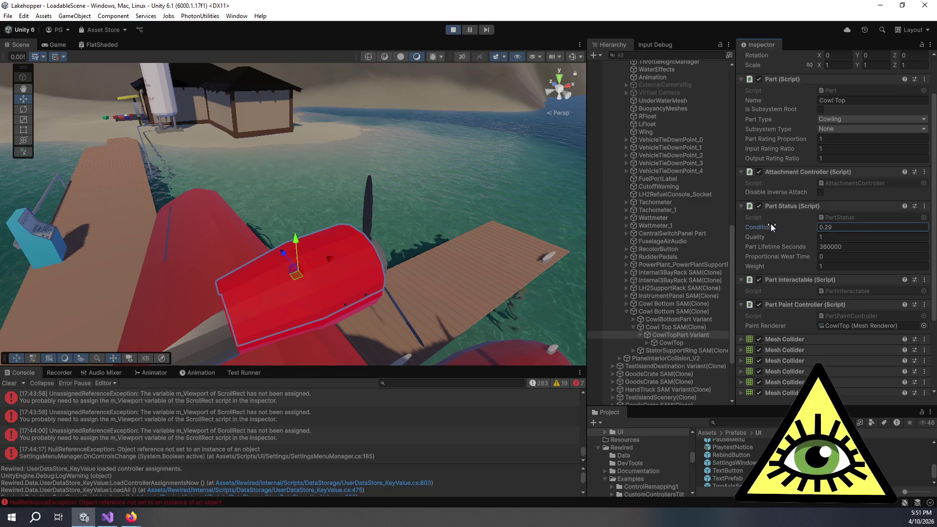
left_click_drag(773, 226, 772, 228)
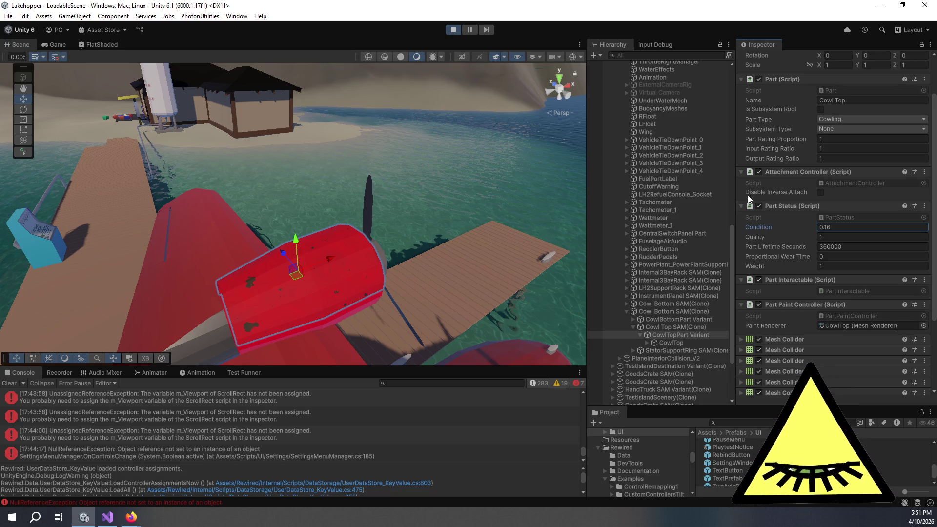
Replace the Condition value with 1 so the red cowl is clean again
key("ctrl+a")
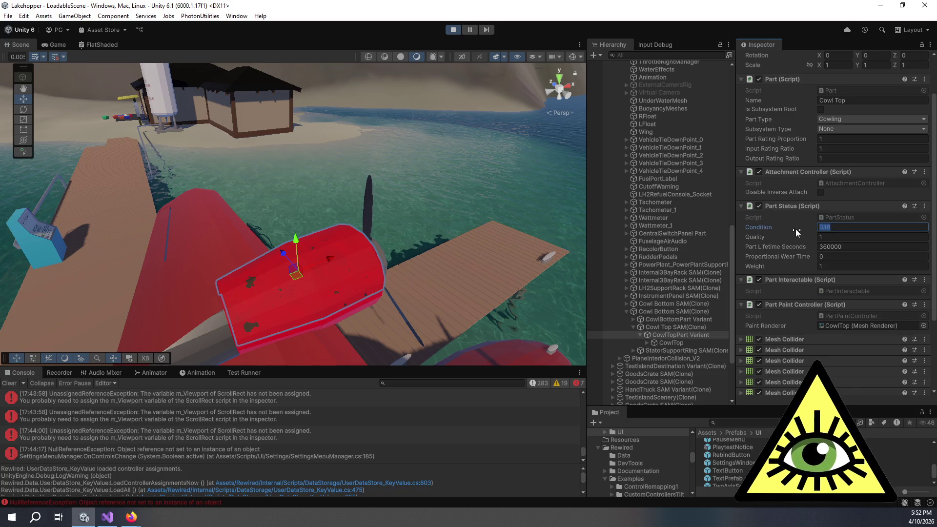
type("1")
key("Tab")
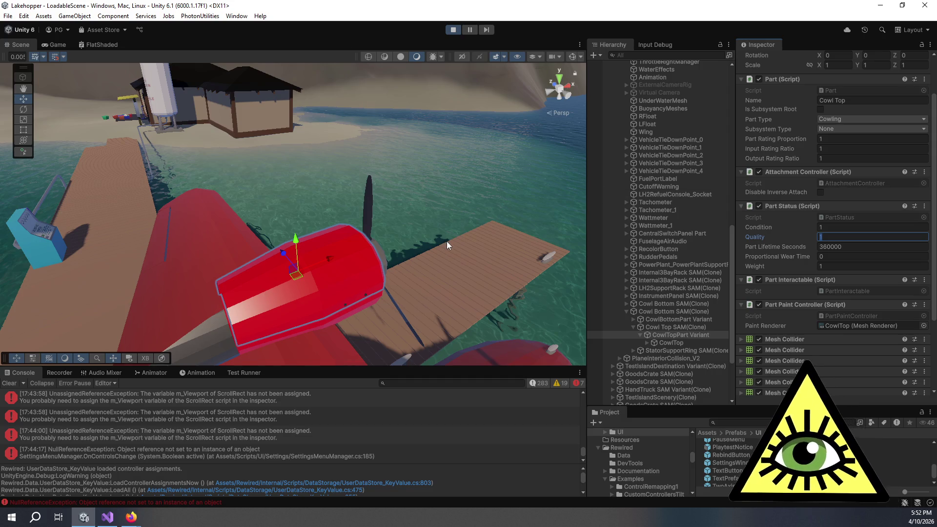
scroll(446, 241, "down", 2)
scroll(458, 245, "down", 2)
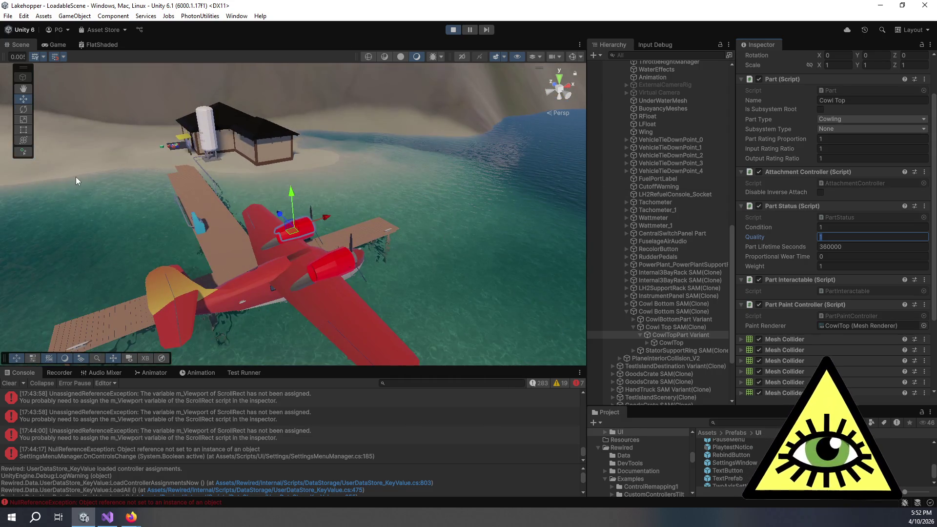
Pan FloodMap toward Vancouver and Squamish, then close the browser for Unity
left_click(130, 519)
left_click(345, 488)
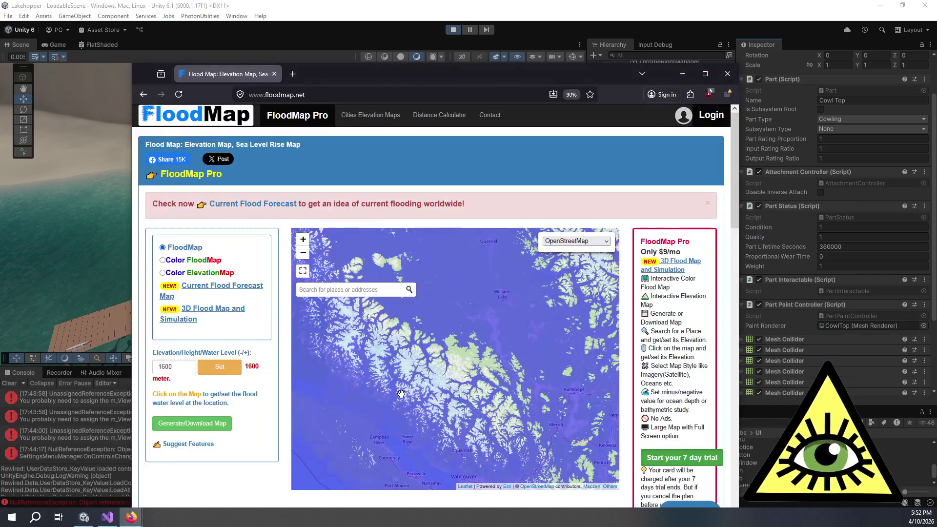
left_click_drag(493, 356, 504, 317)
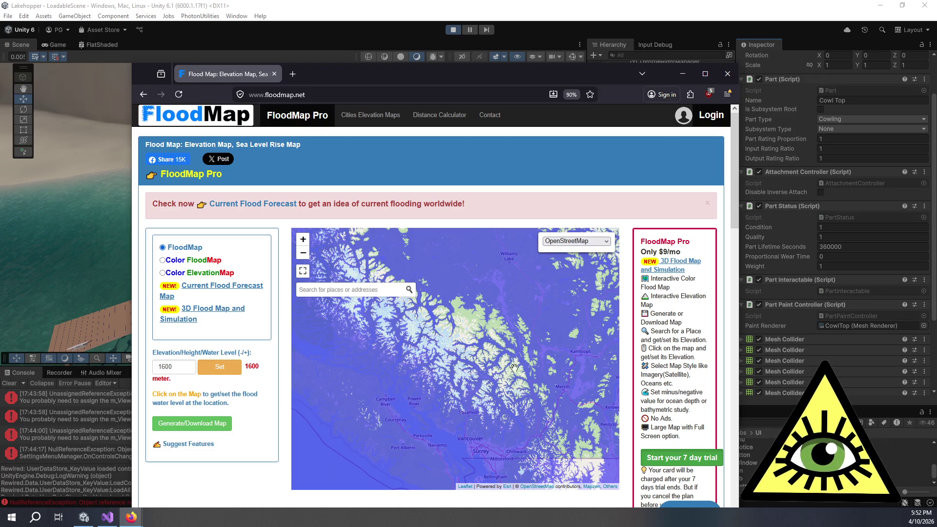
scroll(506, 402, "up", 2)
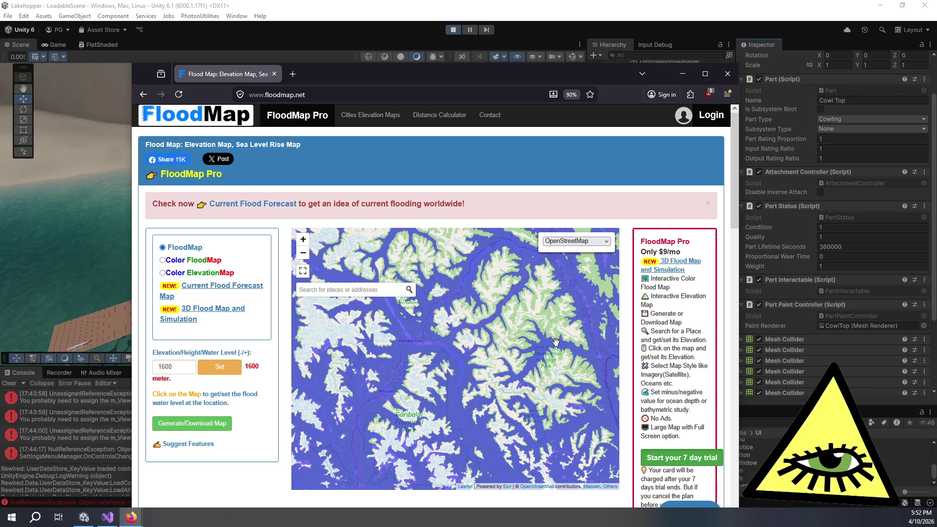
left_click(728, 73)
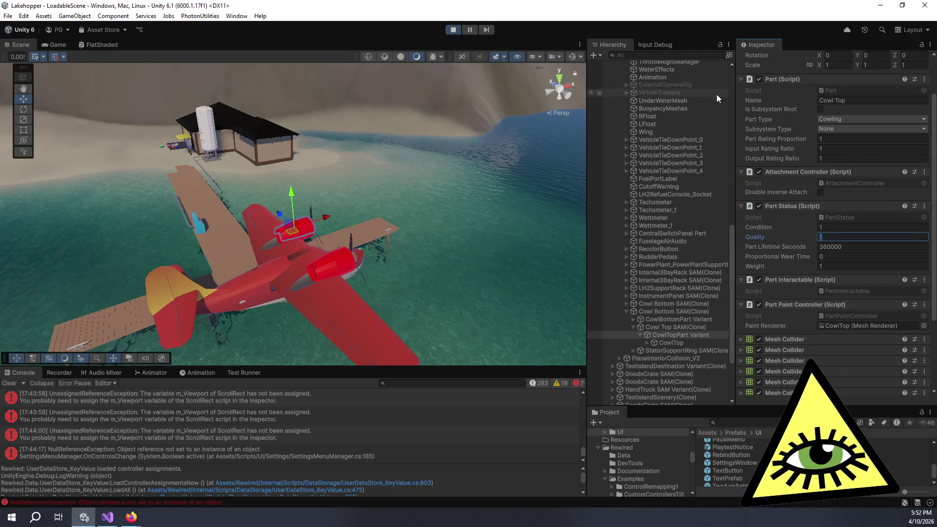
scroll(219, 137, "down", 3)
scroll(196, 131, "down", 3)
scroll(236, 157, "down", 3)
scroll(277, 154, "down", 2)
Orbit and pan the Scene view across the island, lake and mountain terrain
left_click_drag(278, 145, 338, 233)
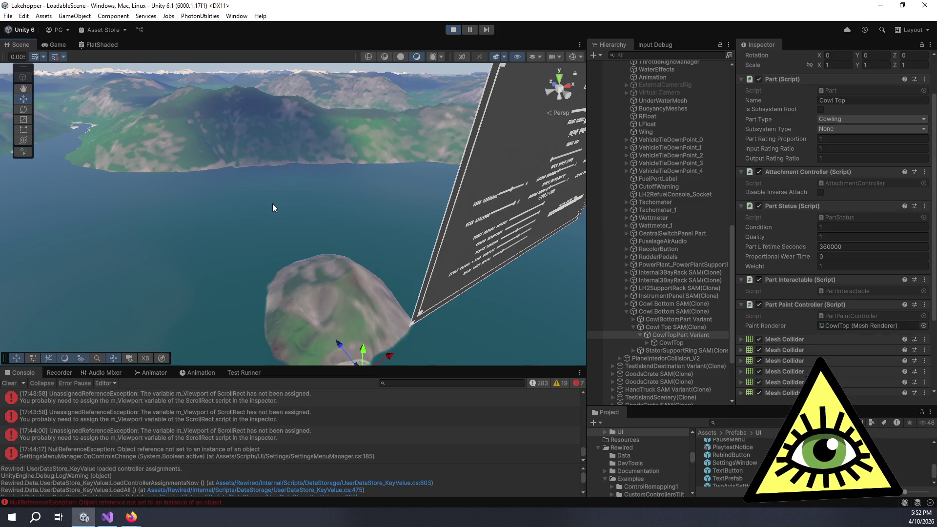
left_click_drag(272, 207, 404, 280)
scroll(287, 152, "down", 3)
scroll(286, 151, "down", 5)
scroll(418, 218, "down", 3)
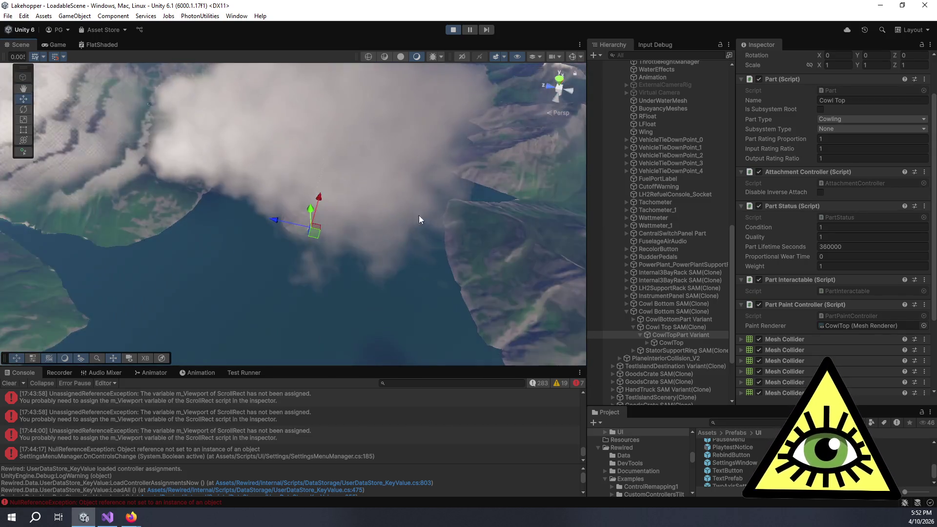
scroll(419, 218, "up", 5)
scroll(366, 209, "up", 3)
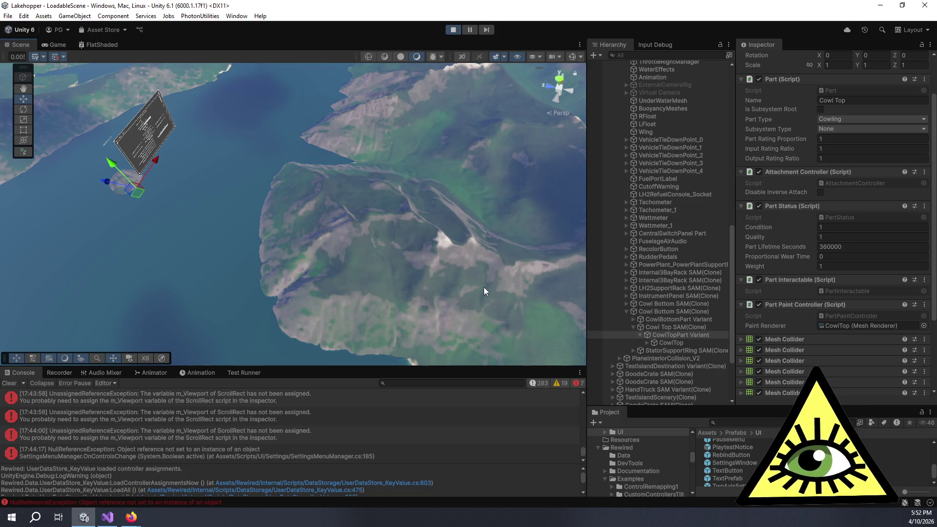
mouse_move(365, 180)
left_mouse_down()
mouse_move(307, 244)
mouse_move(347, 240)
mouse_move(339, 236)
mouse_move(448, 292)
mouse_move(418, 247)
left_mouse_up()
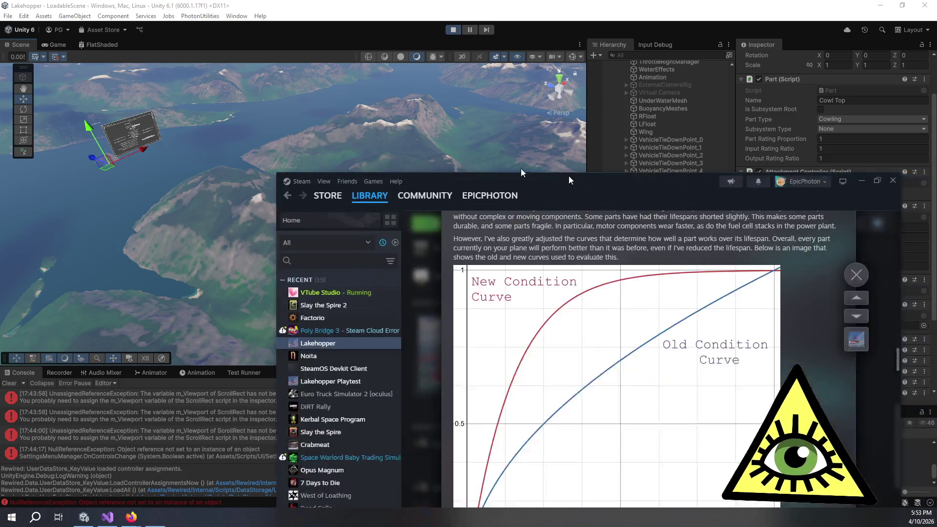
Restore the Steam window, highlight the new condition-curve formula in the patch notes, then close Steam
key("alt+Tab")
double_click(482, 15)
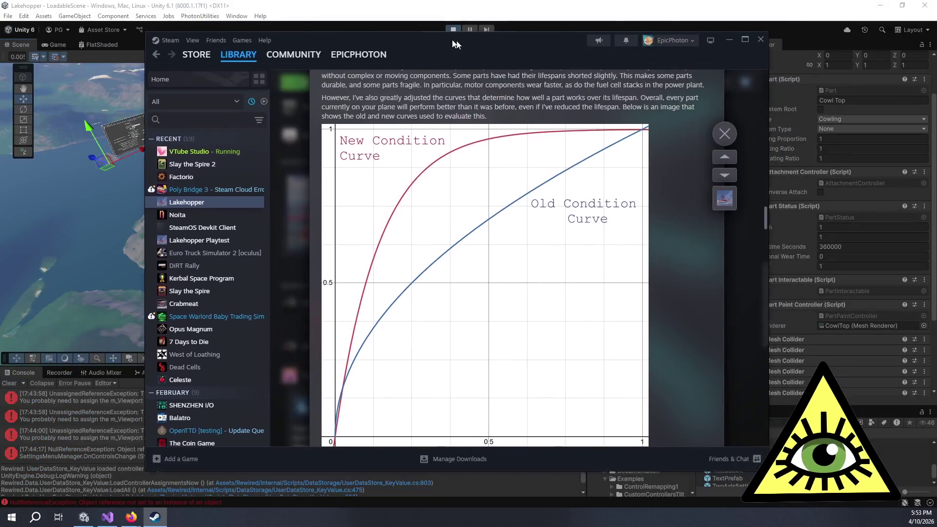
scroll(489, 294, "down", 2)
scroll(489, 295, "down", 1)
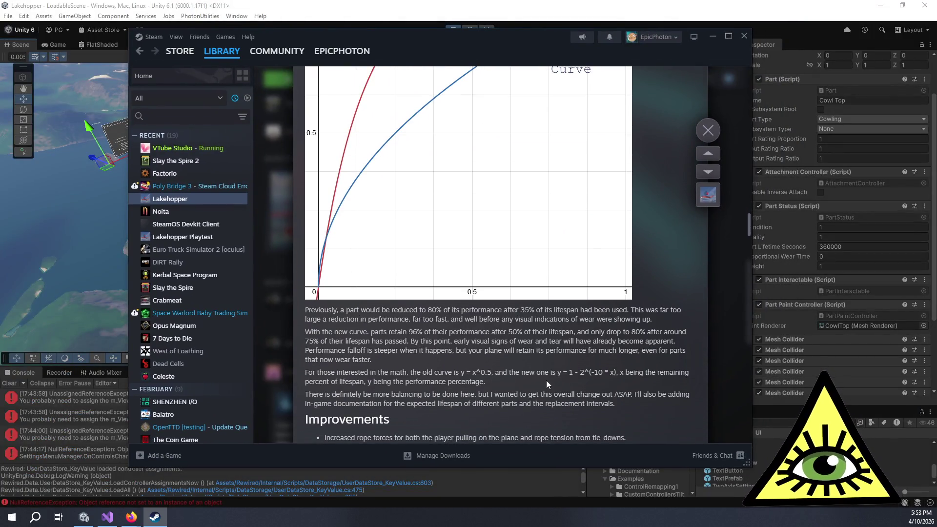
left_click_drag(558, 373, 624, 376)
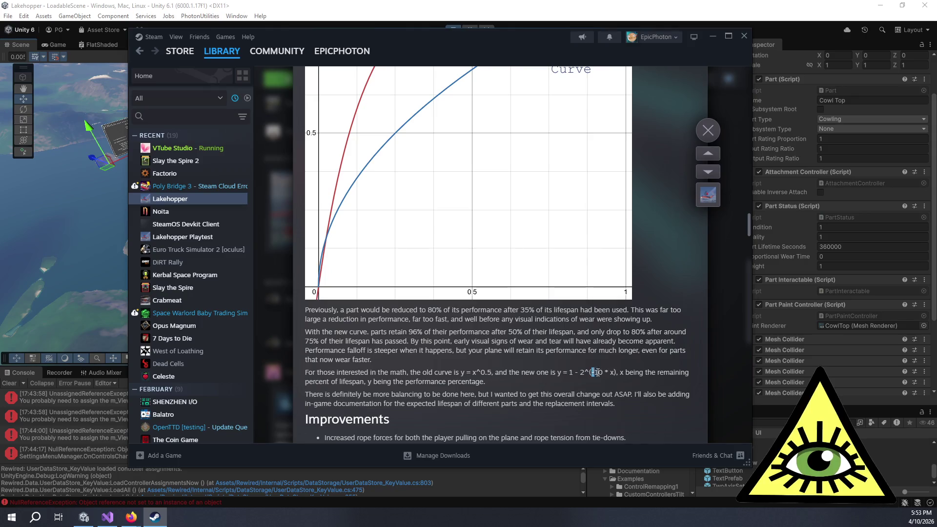
left_click(622, 372)
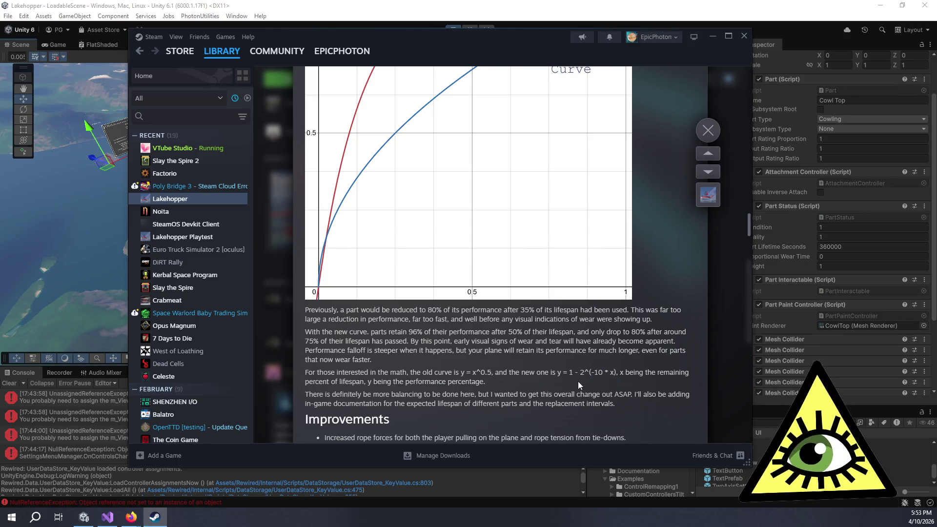
scroll(586, 386, "up", 1)
scroll(587, 386, "up", 2)
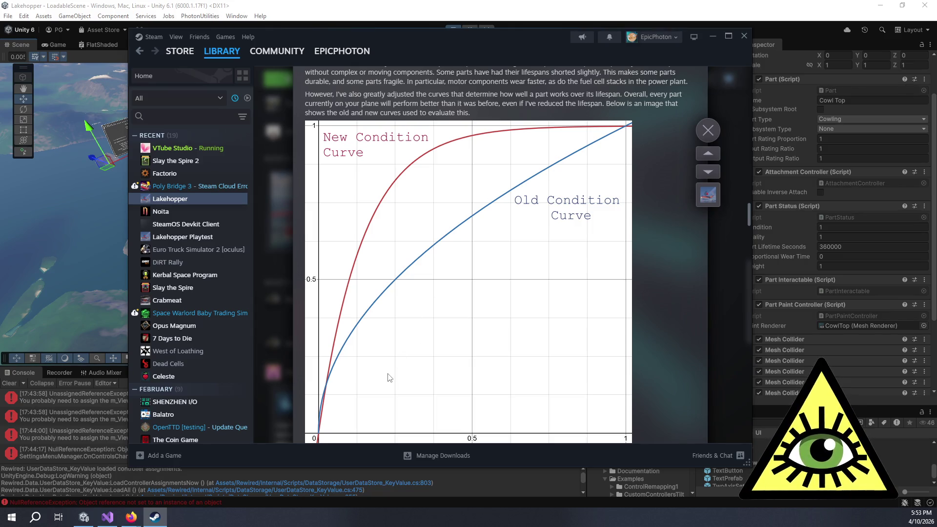
scroll(402, 347, "down", 2)
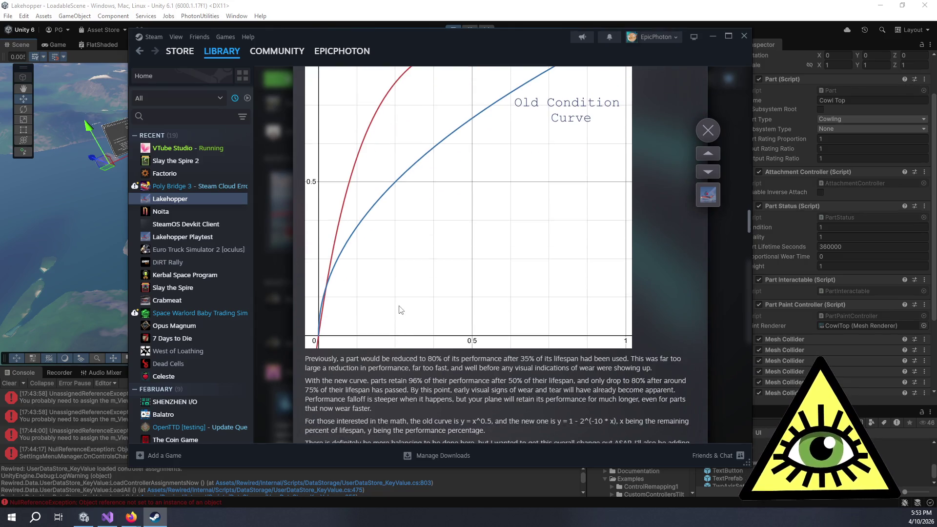
scroll(399, 305, "up", 3)
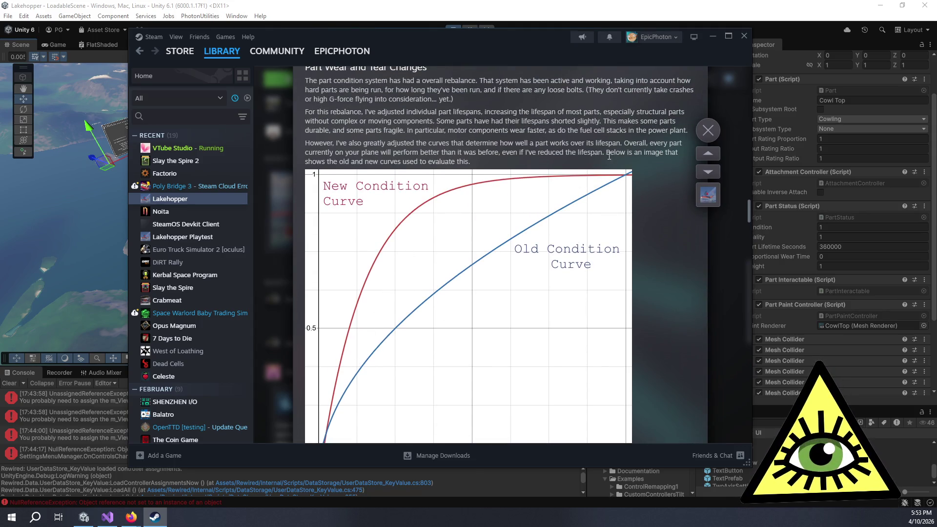
scroll(483, 96, "down", 5)
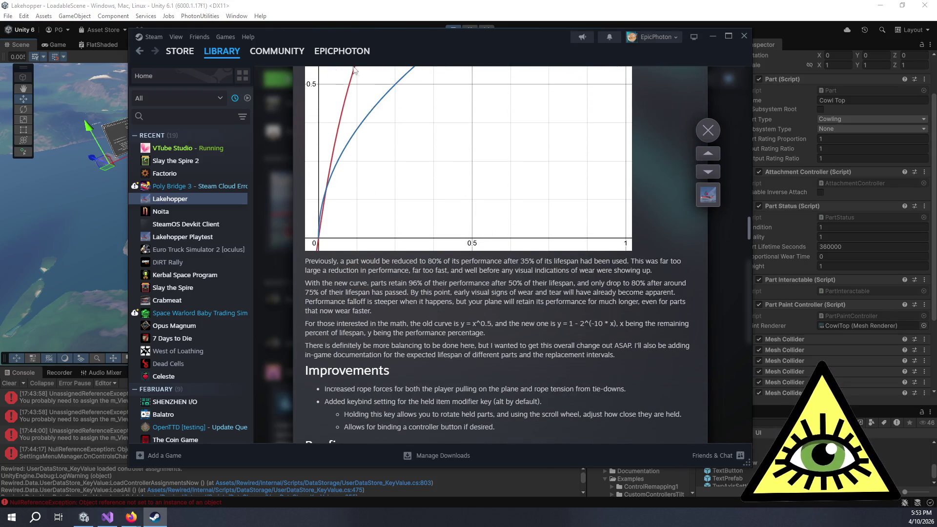
left_click(743, 35)
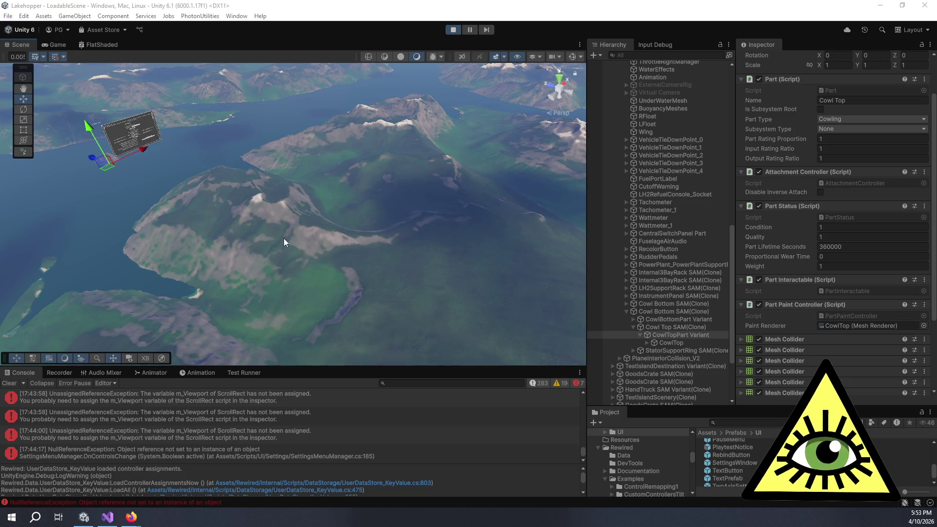
mouse_move(284, 238)
left_mouse_down()
mouse_move(302, 242)
mouse_move(213, 219)
mouse_move(249, 212)
left_mouse_up()
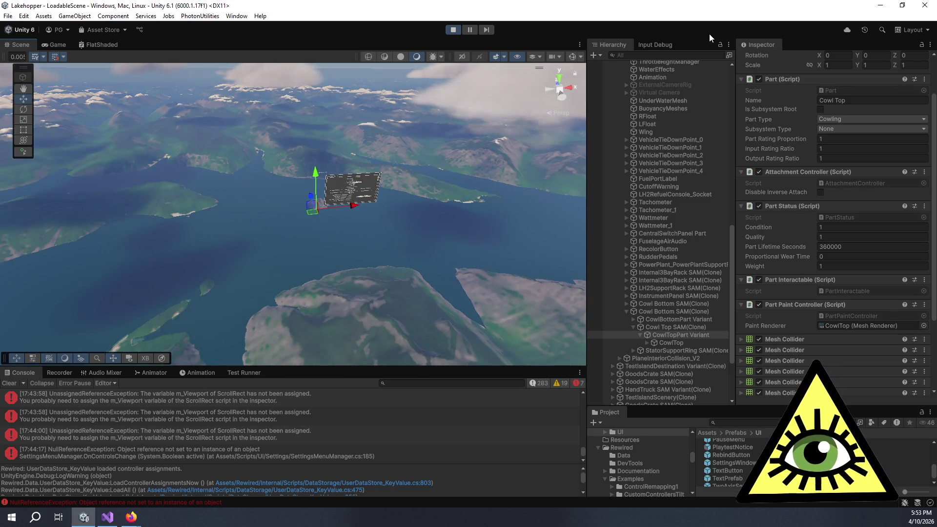
scroll(444, 206, "down", 2)
scroll(440, 227, "down", 3)
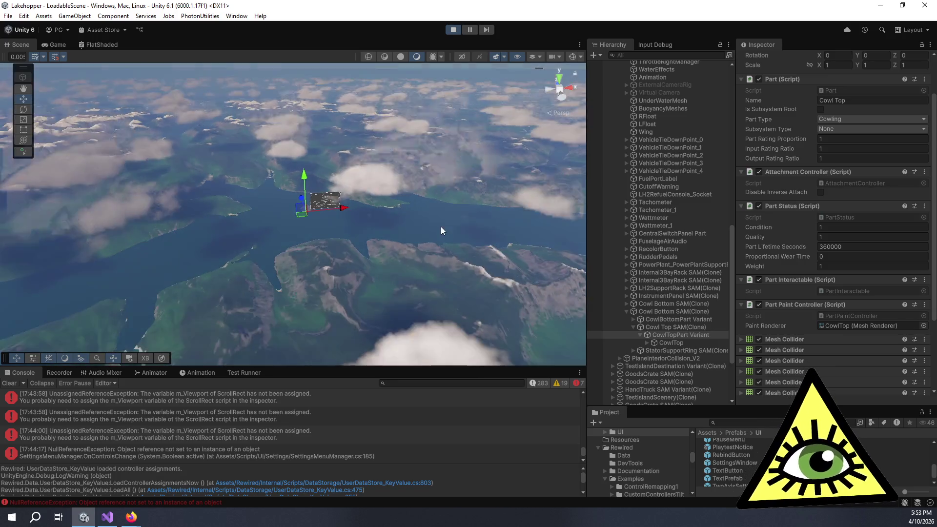
left_click(444, 225)
left_click_drag(416, 230, 256, 212)
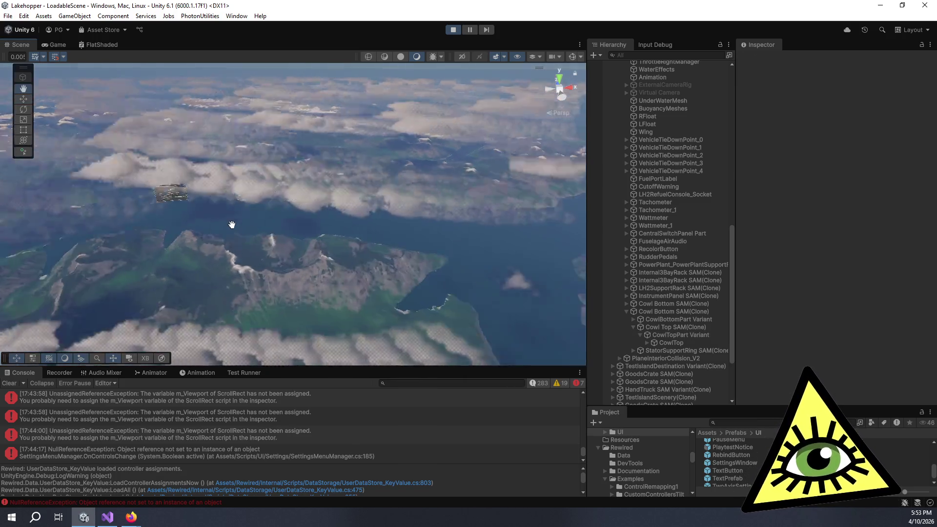
scroll(278, 228, "down", 2)
scroll(279, 232, "down", 3)
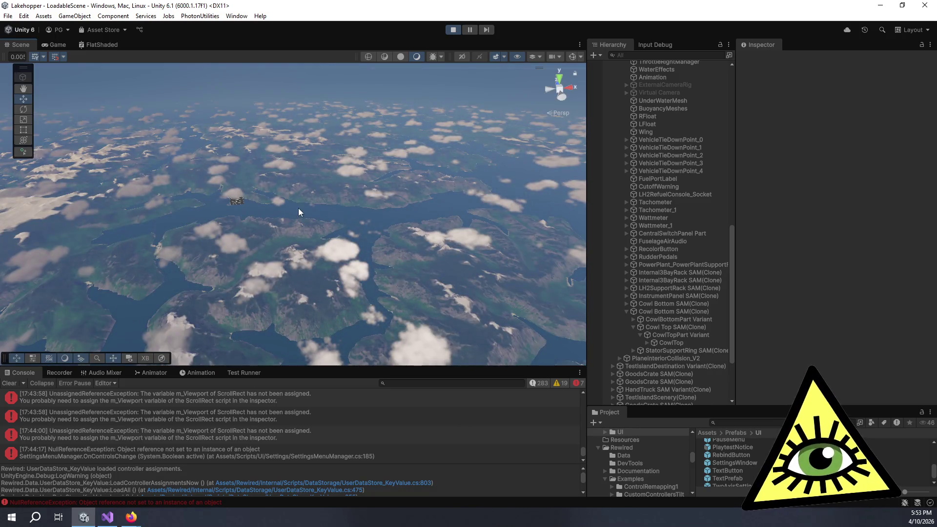
left_click_drag(293, 187, 298, 266)
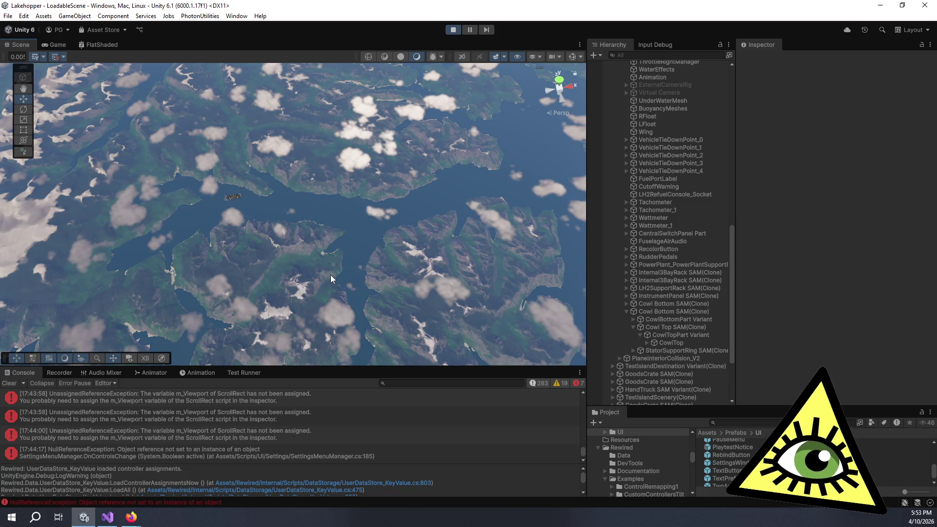
left_click_drag(326, 279, 313, 186)
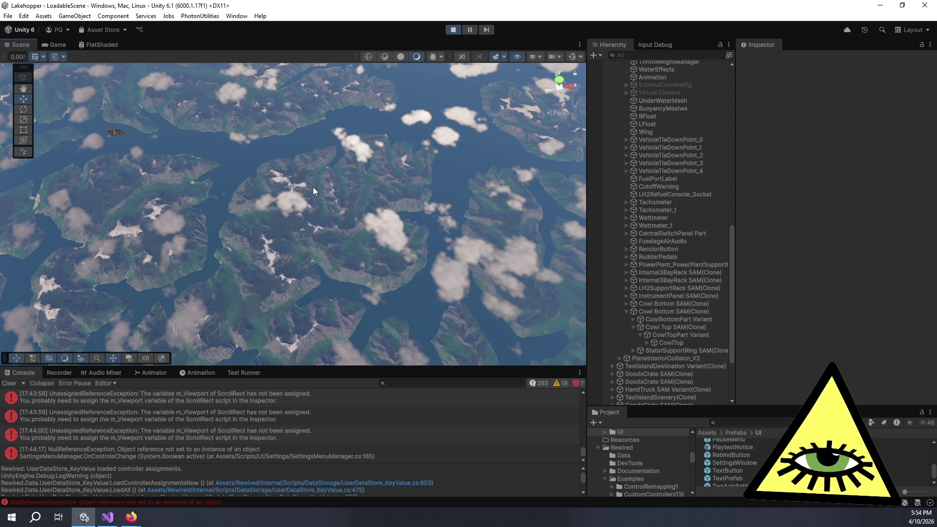
scroll(358, 212, "up", 5)
scroll(365, 216, "up", 5)
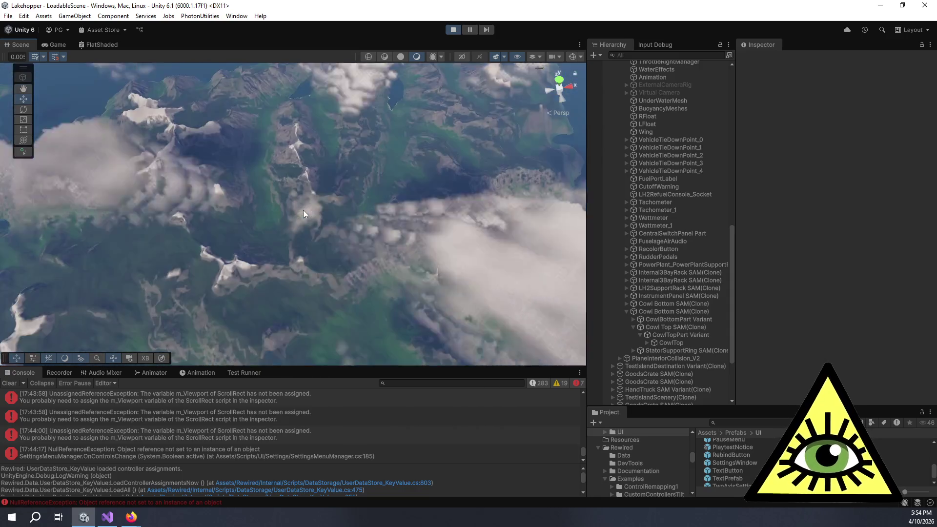
scroll(304, 209, "up", 3)
scroll(336, 249, "up", 3)
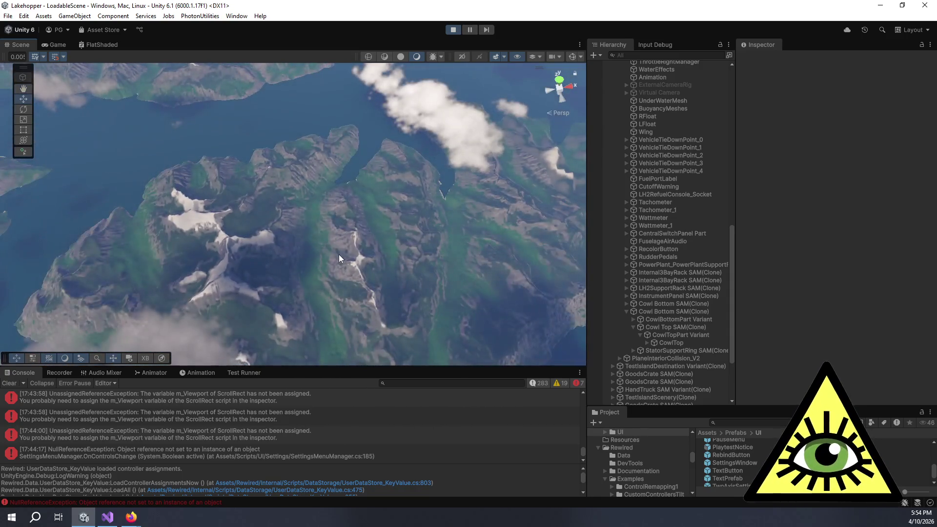
scroll(352, 238, "up", 3)
scroll(352, 226, "up", 3)
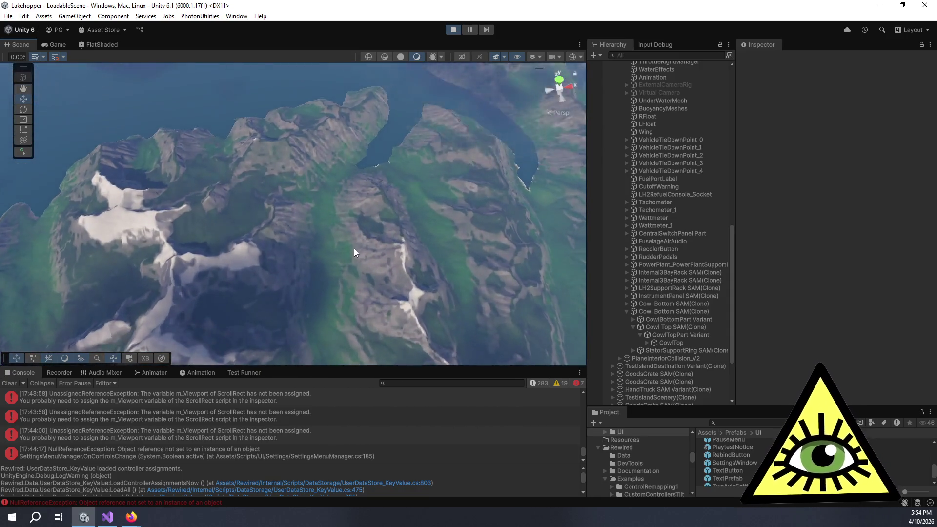
scroll(354, 248, "up", 3)
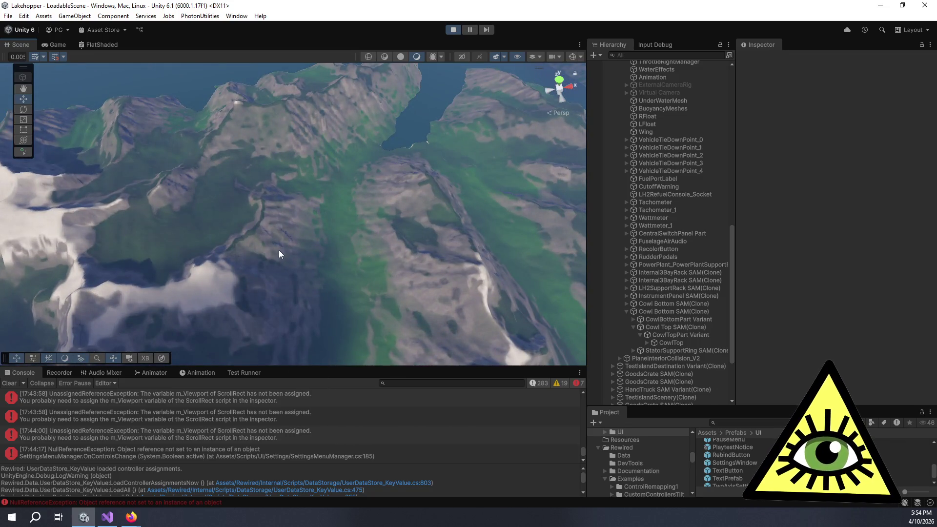
scroll(400, 271, "up", 3)
scroll(352, 282, "up", 3)
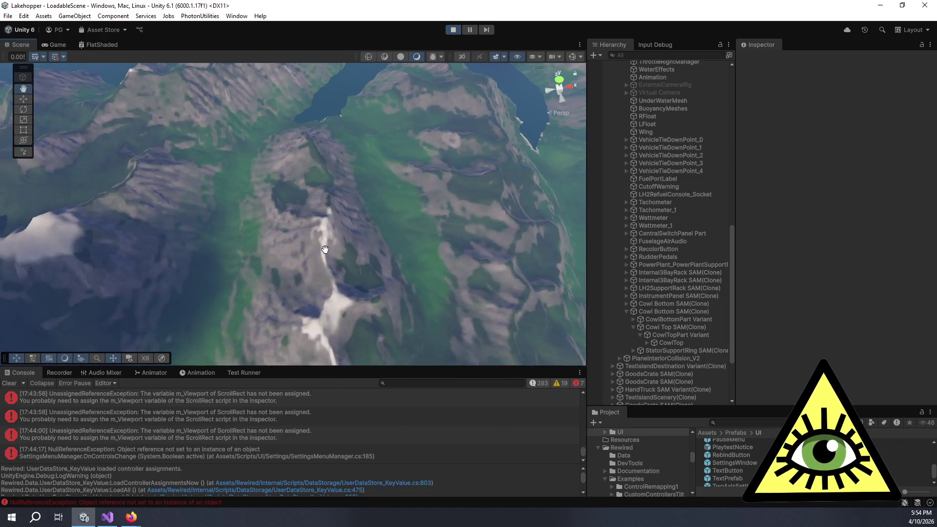
scroll(311, 292, "up", 2)
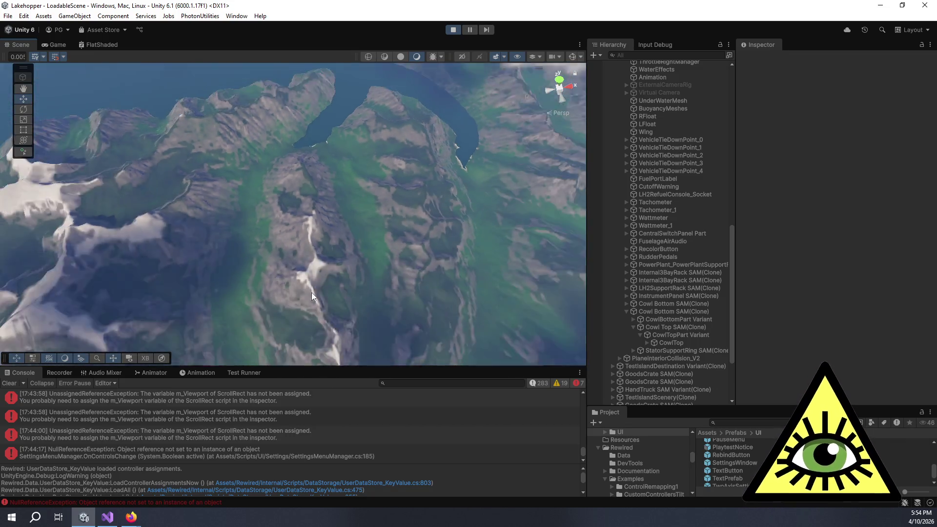
scroll(315, 288, "down", 10)
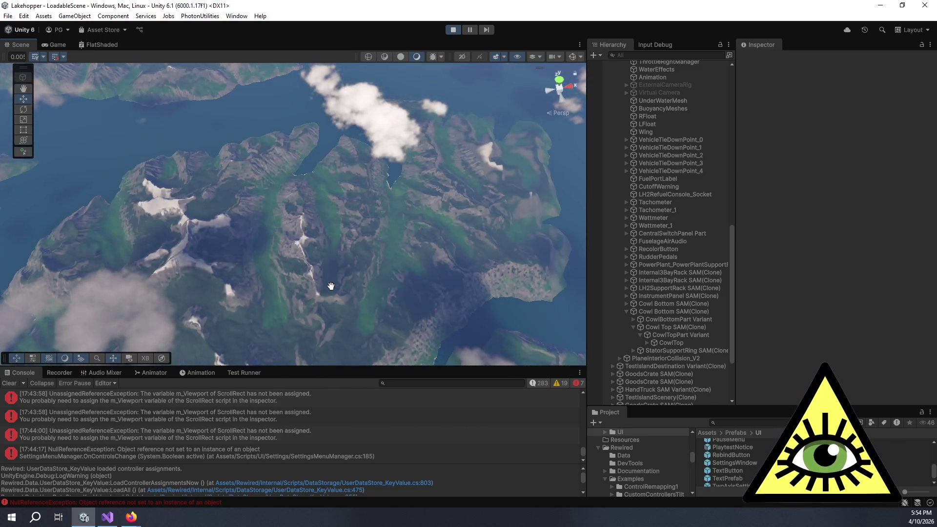
scroll(308, 289, "up", 3)
scroll(298, 290, "up", 3)
scroll(297, 288, "down", 3)
scroll(297, 271, "down", 3)
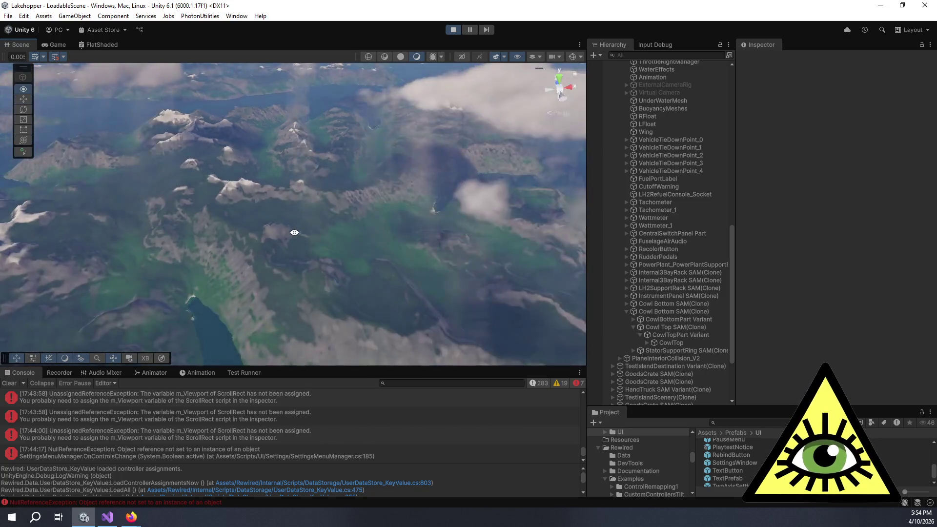
scroll(295, 249, "down", 3)
scroll(294, 246, "down", 3)
scroll(291, 246, "up", 3)
scroll(329, 241, "up", 3)
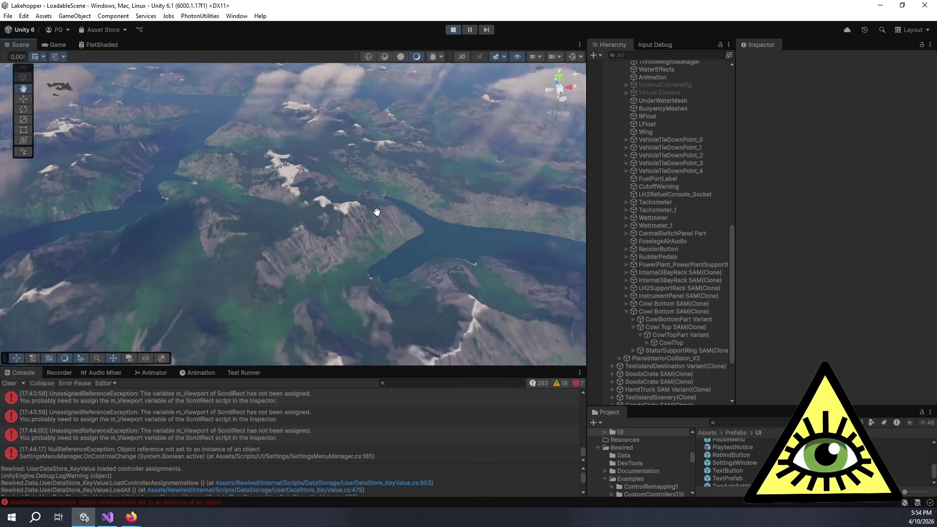
scroll(361, 234, "up", 2)
scroll(343, 230, "down", 3)
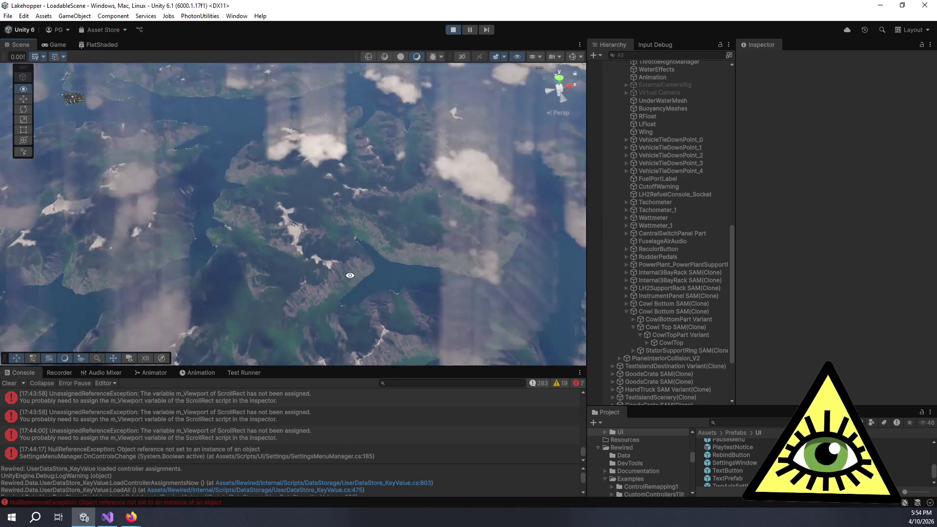
left_click_drag(316, 214, 468, 193)
scroll(427, 204, "up", 3)
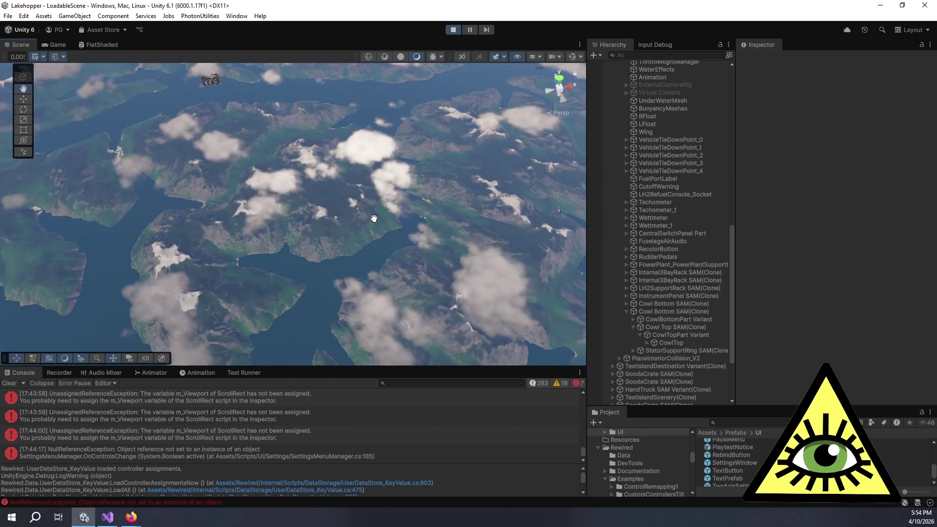
scroll(365, 214, "up", 3)
mouse_move(337, 236)
left_mouse_down()
mouse_move(268, 185)
mouse_move(285, 214)
left_mouse_up()
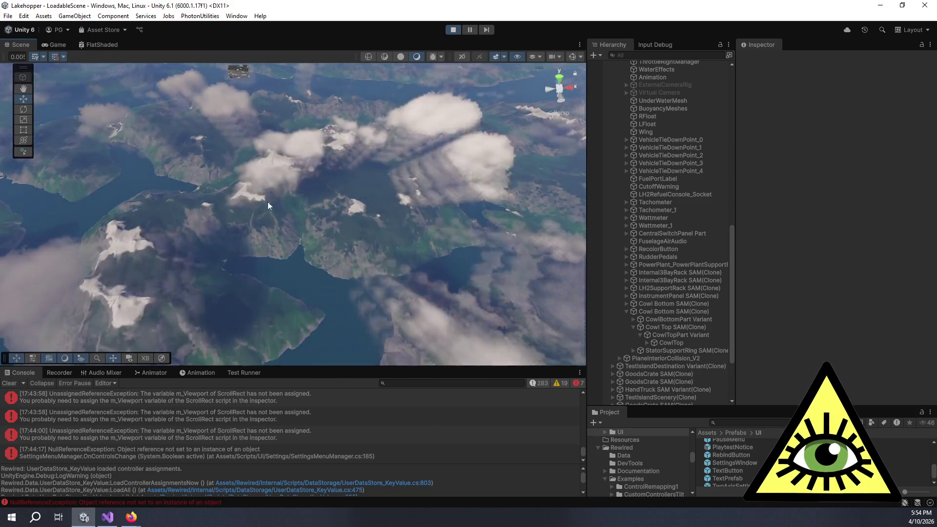
scroll(267, 202, "up", 3)
scroll(288, 213, "down", 3)
scroll(288, 215, "up", 2)
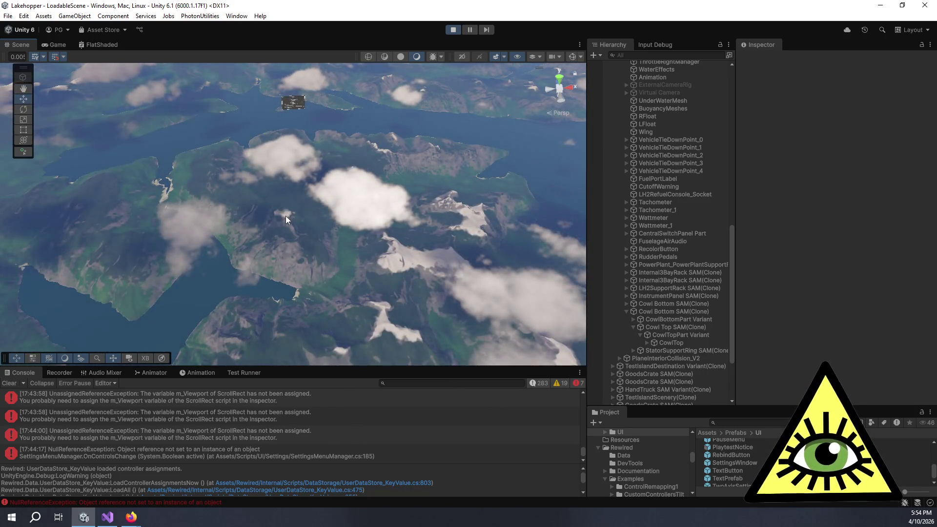
scroll(285, 216, "down", 2)
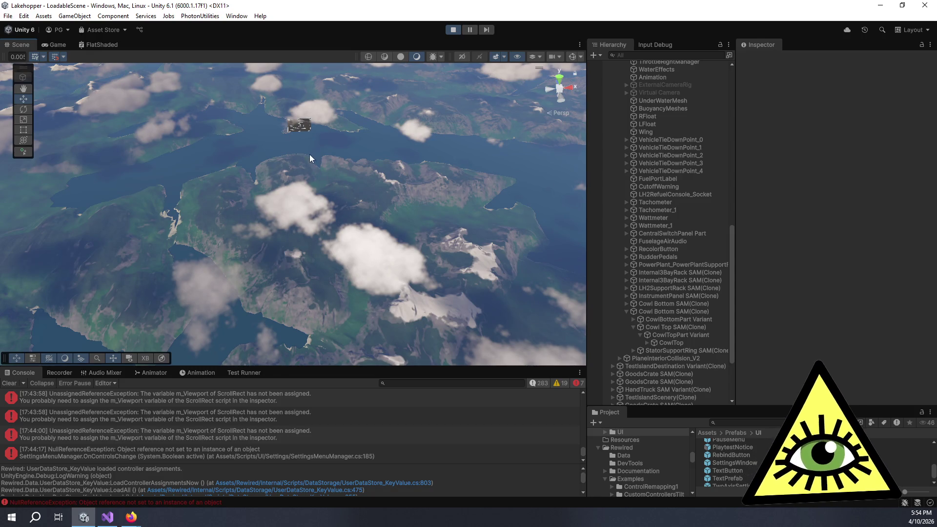
left_click_drag(310, 155, 305, 219)
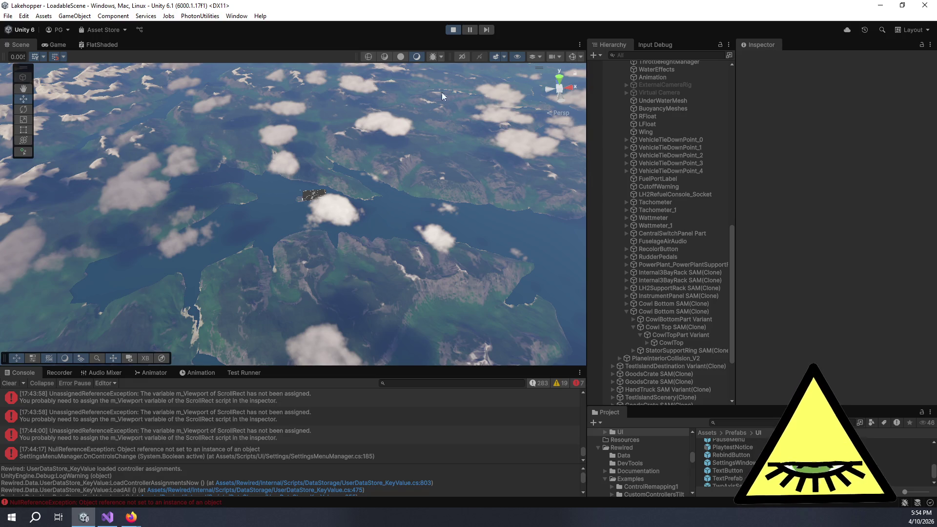
View the running game's graphics and CONTROLS settings, then close them to the pause menu
left_click(56, 45)
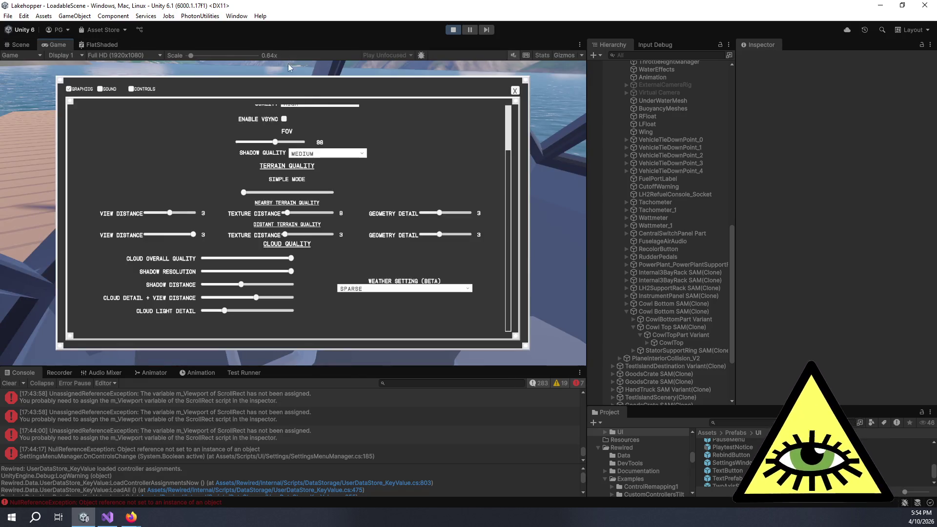
scroll(220, 154, "up", 1)
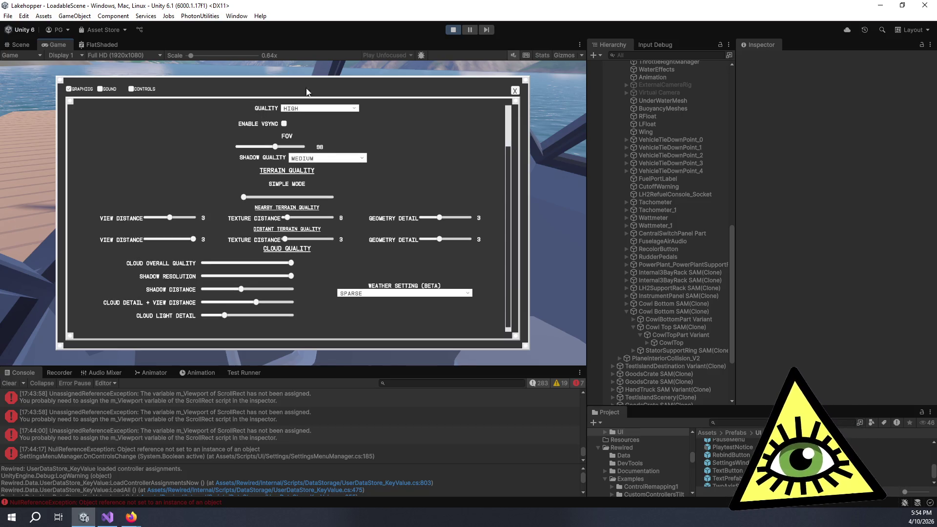
scroll(342, 136, "up", 1)
scroll(352, 136, "up", 2)
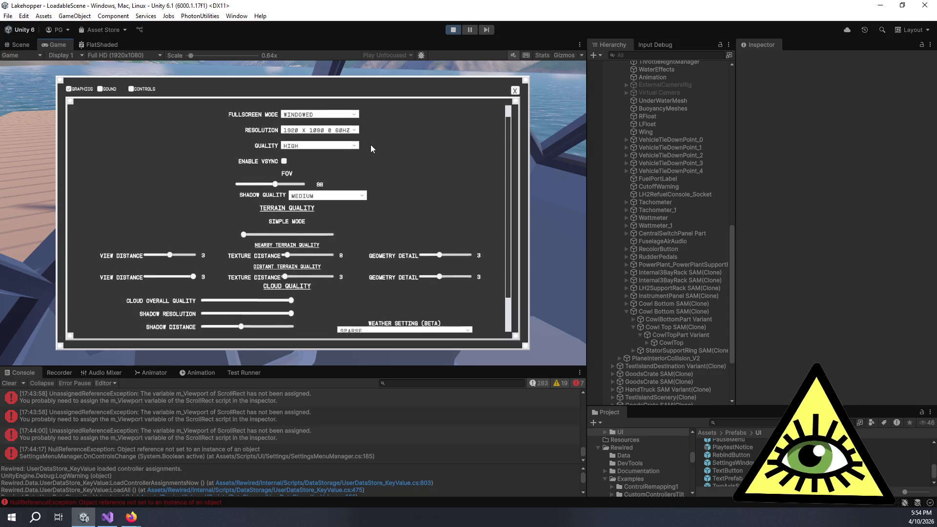
left_click(139, 90)
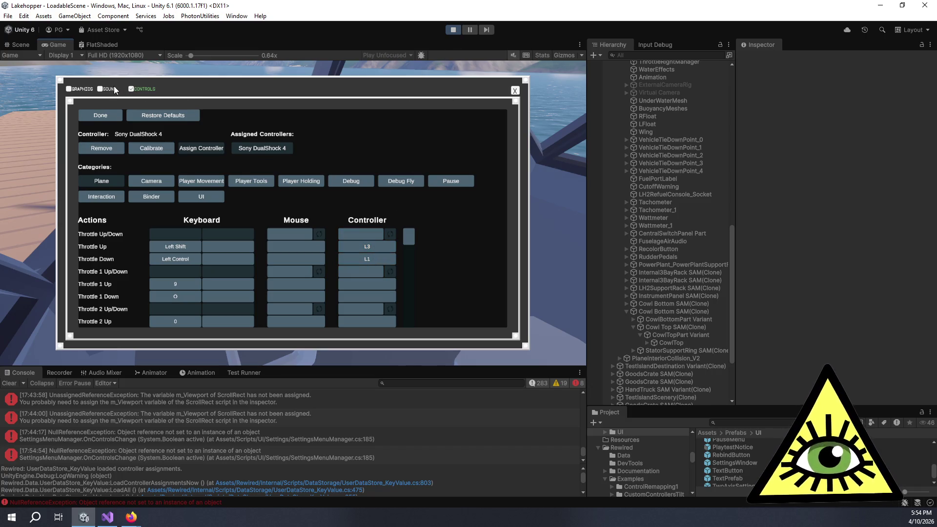
left_click(516, 92)
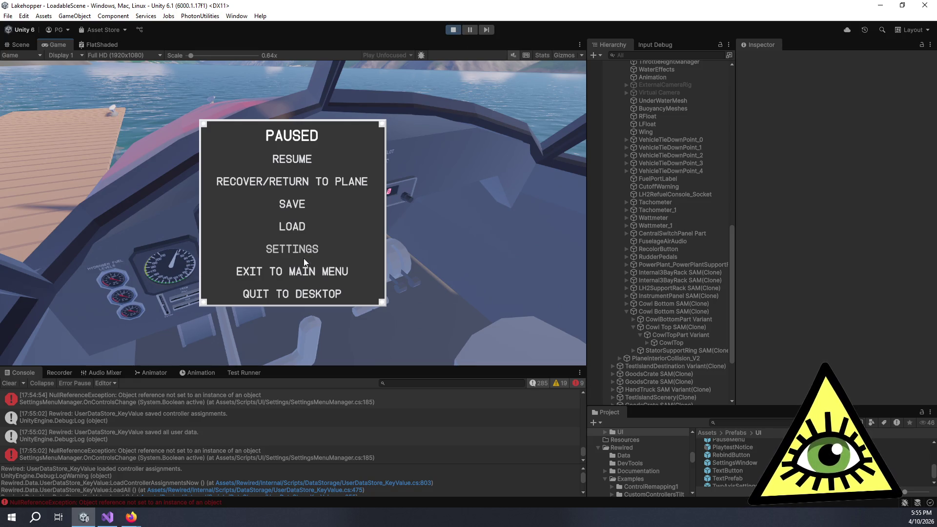
Quit the game to desktop, confirm, and re-enter play mode
left_click(306, 294)
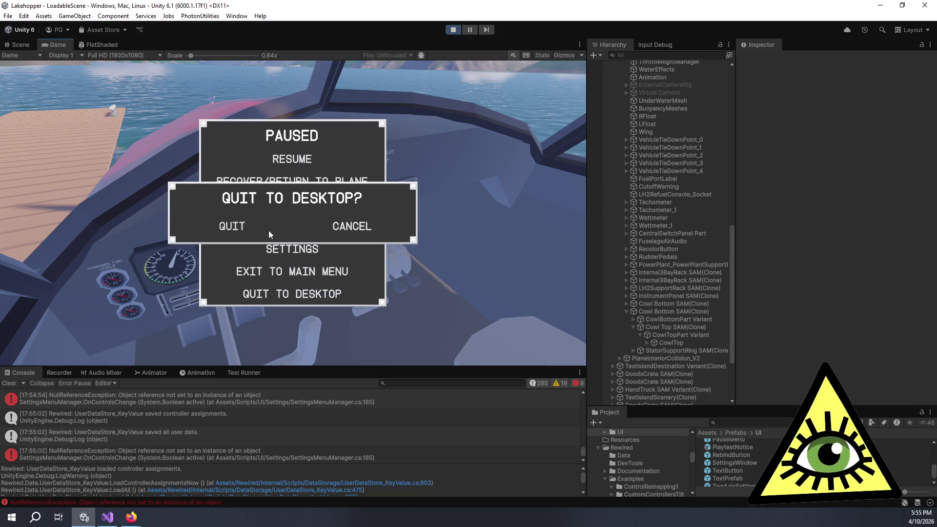
left_click(235, 227)
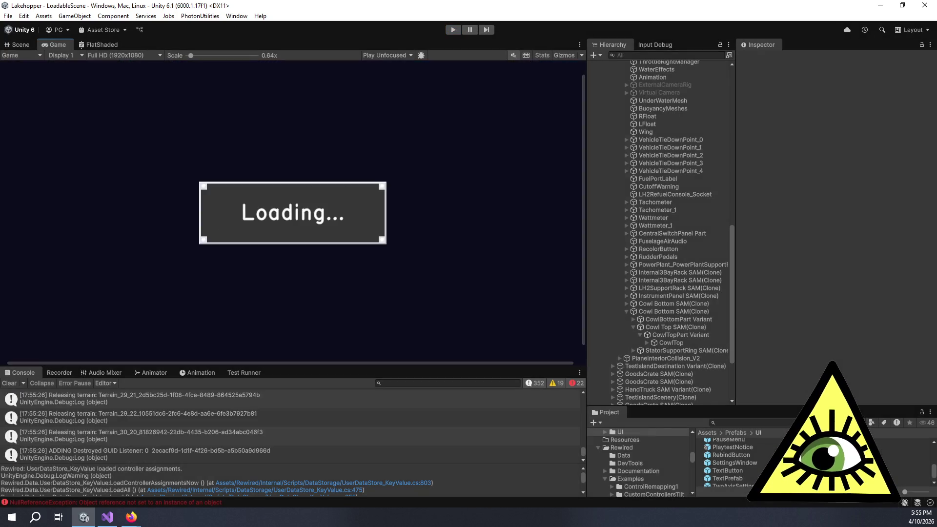
left_click(451, 32)
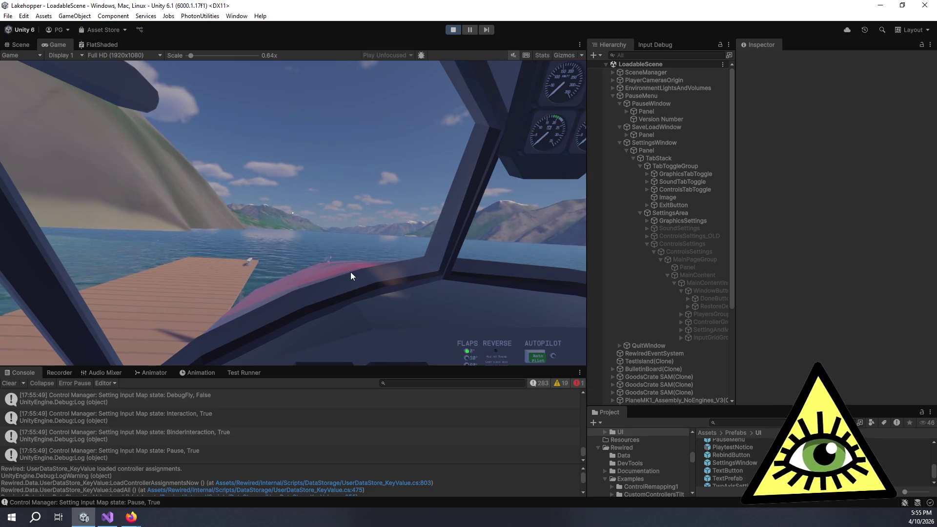
Pause the game and restore the default control bindings under Settings > Controls
left_click(337, 243)
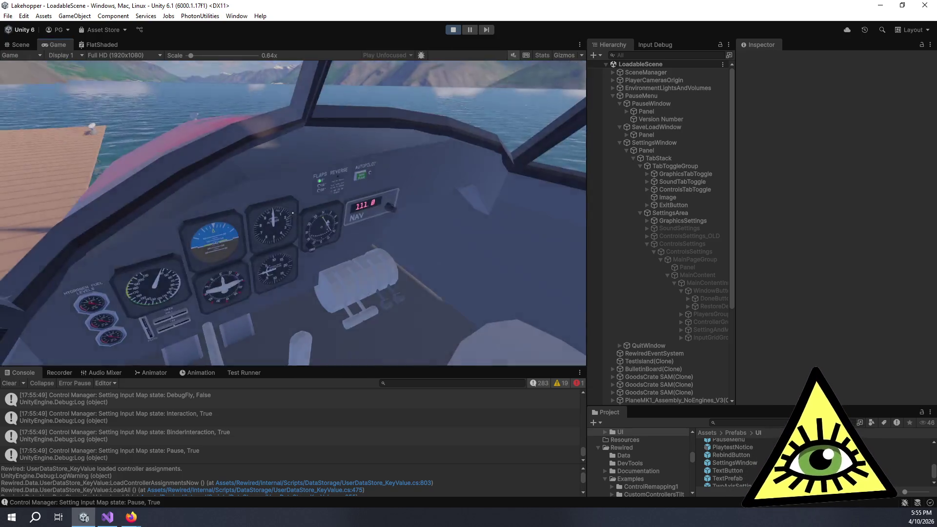
key("Escape")
left_click(300, 250)
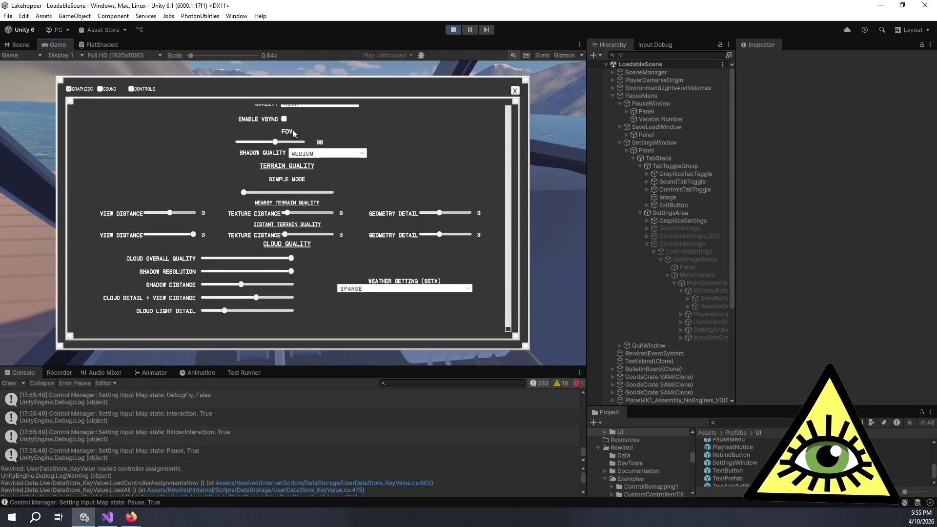
left_click(146, 89)
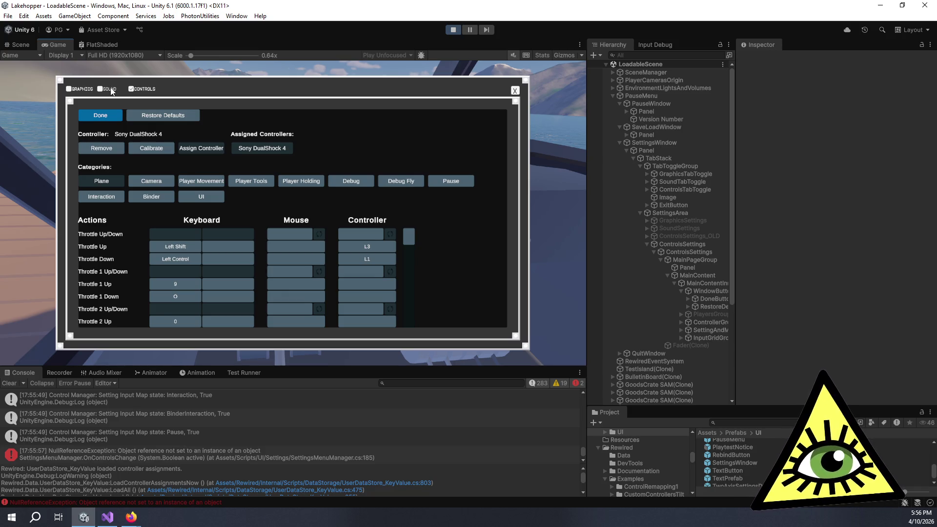
scroll(377, 313, "down", 3)
scroll(381, 315, "down", 3)
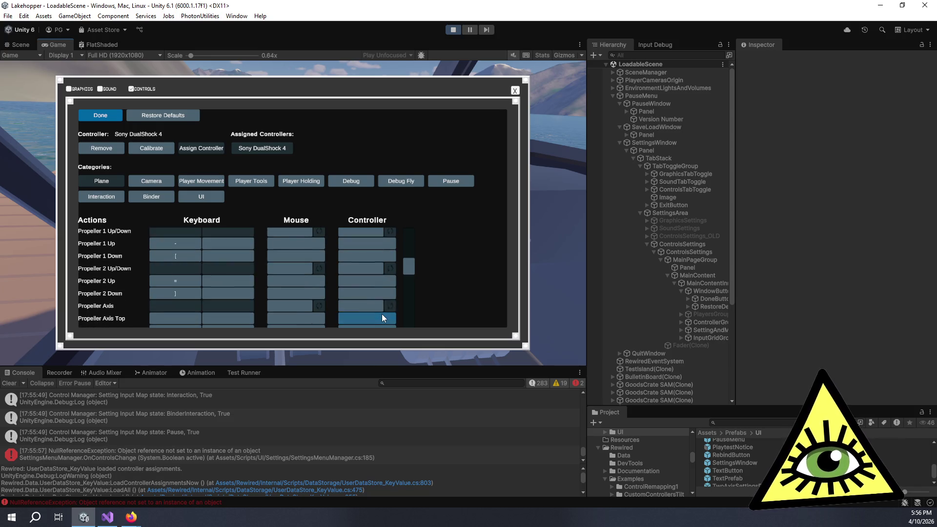
scroll(384, 316, "up", 1)
scroll(403, 315, "up", 2)
scroll(391, 316, "up", 2)
scroll(390, 311, "up", 2)
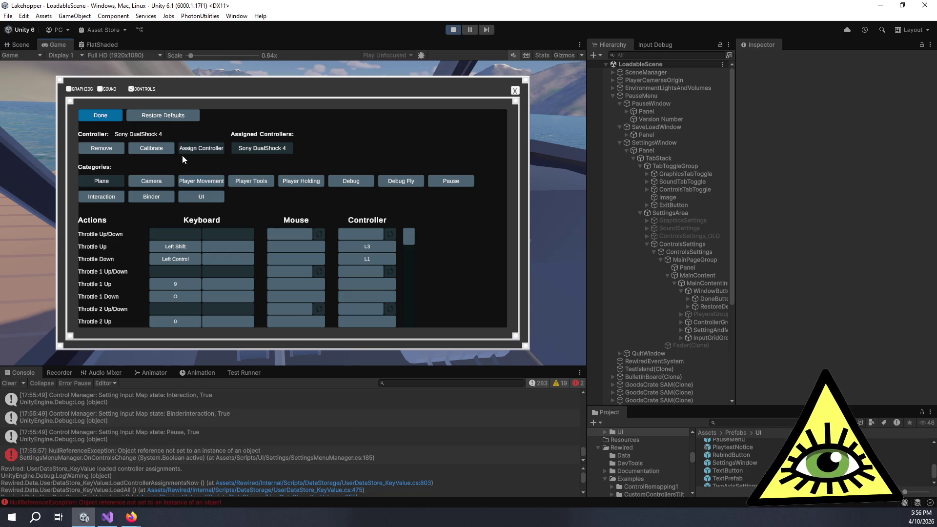
left_click(176, 119)
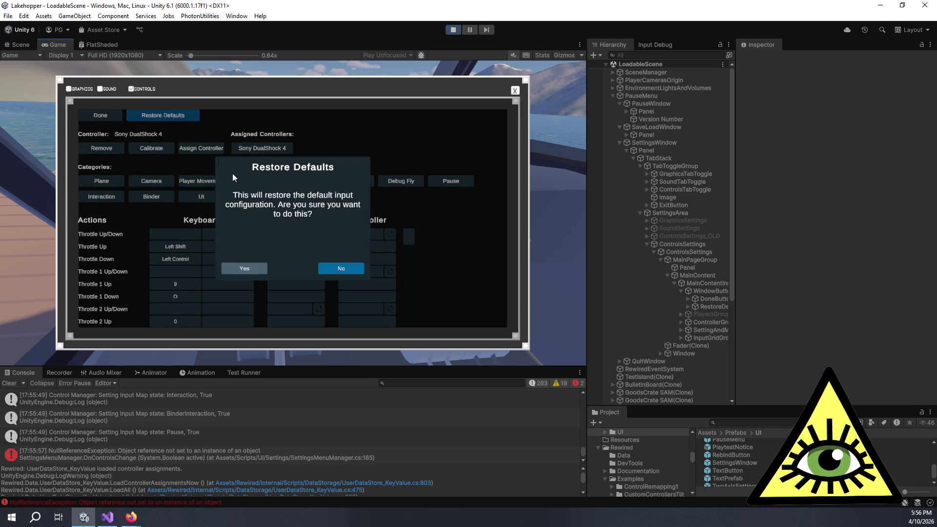
left_click(258, 269)
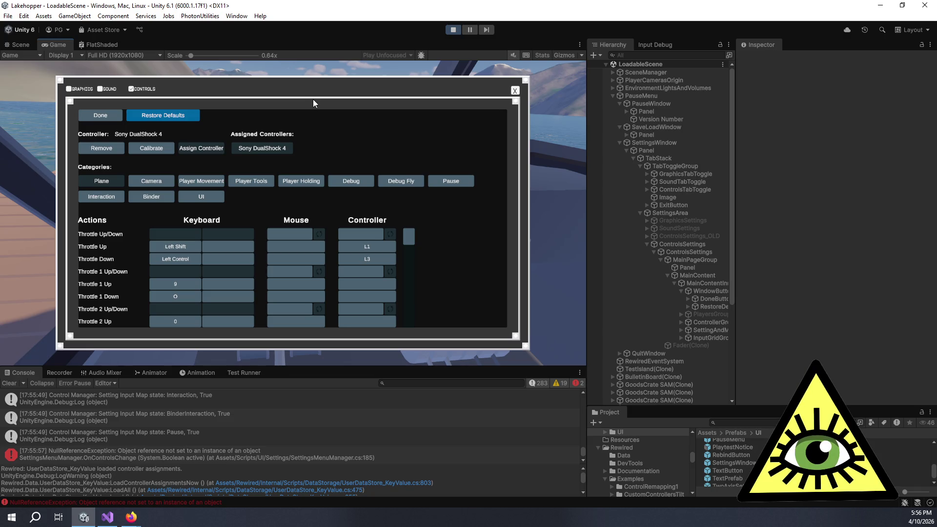
Toggle the SOUND and CONTROLS tabs to trigger the null-reference error, then stop play and switch to Visual Studio
left_click(115, 90)
left_click(145, 89)
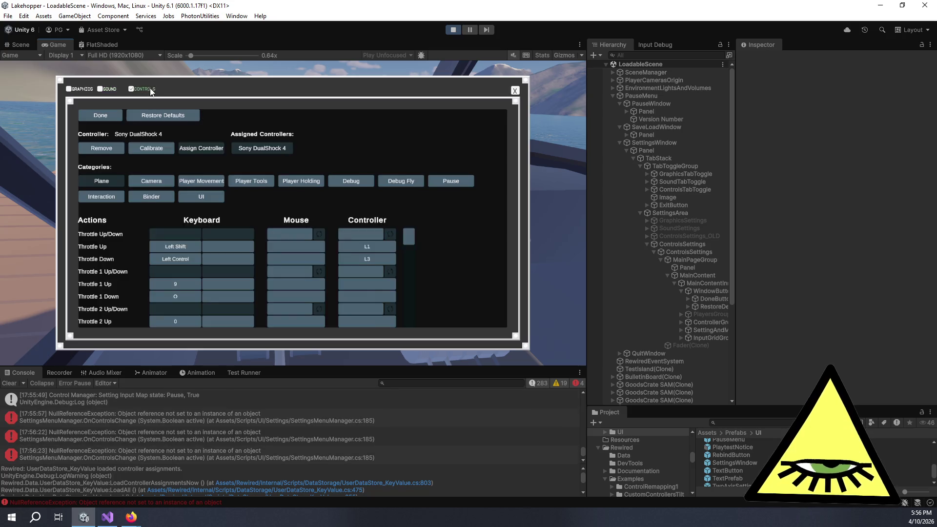
left_click(453, 30)
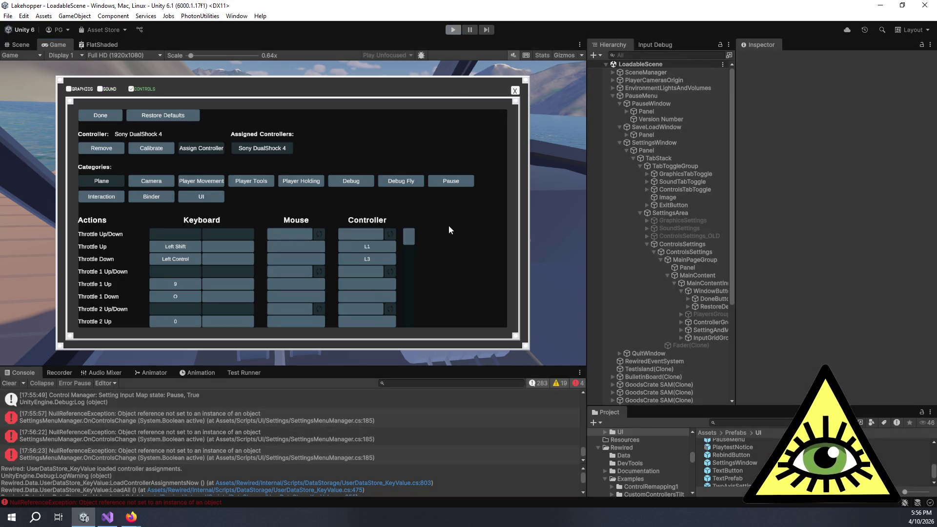
left_click(108, 517)
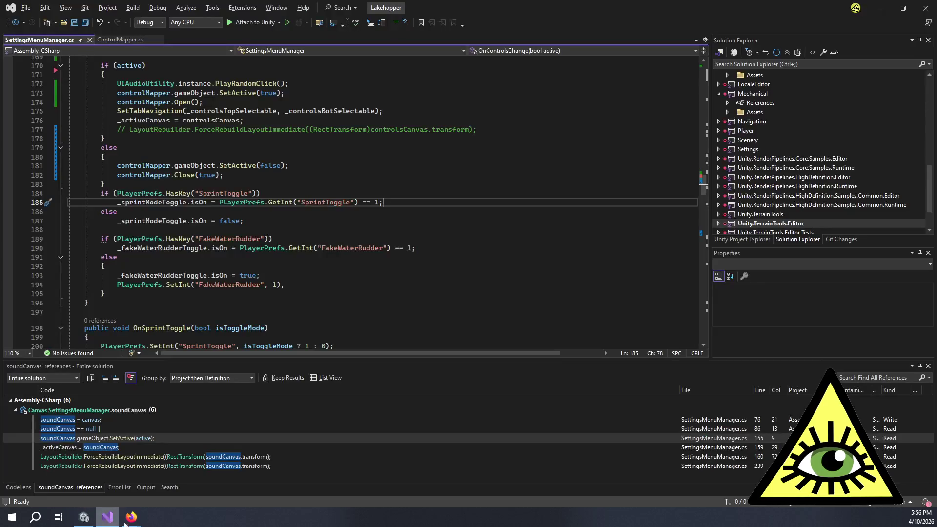
Wrap the sprint/water-rudder block (lines 184-196) in /* */, save, and return to Unity
left_click(144, 182)
key("Return")
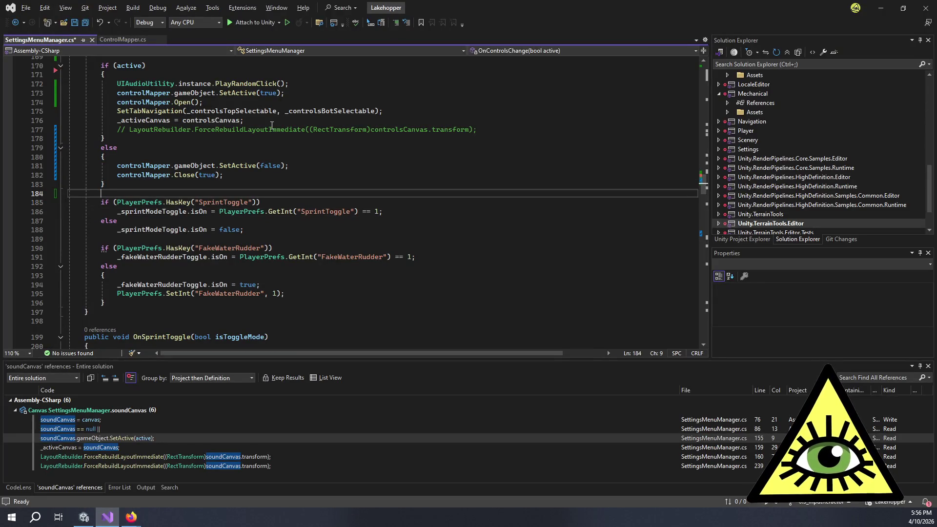
type("/*")
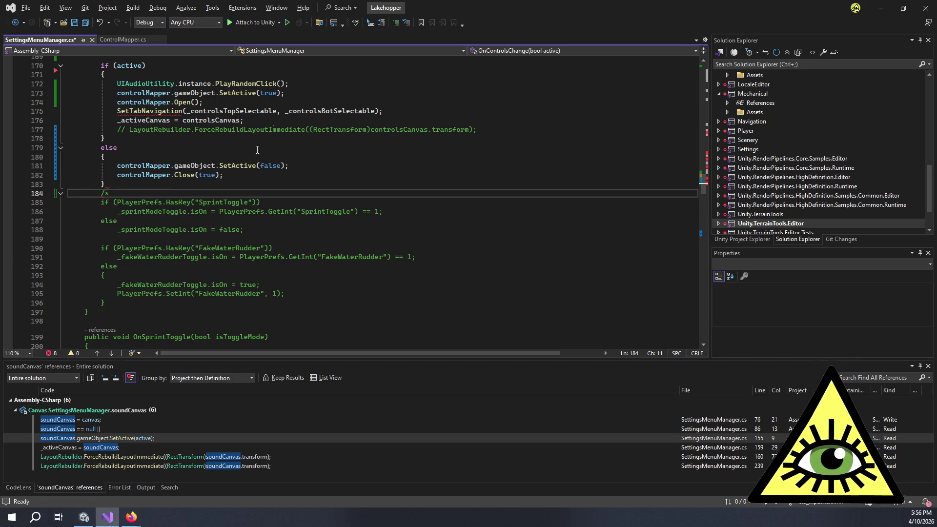
left_click(179, 301)
key("Return")
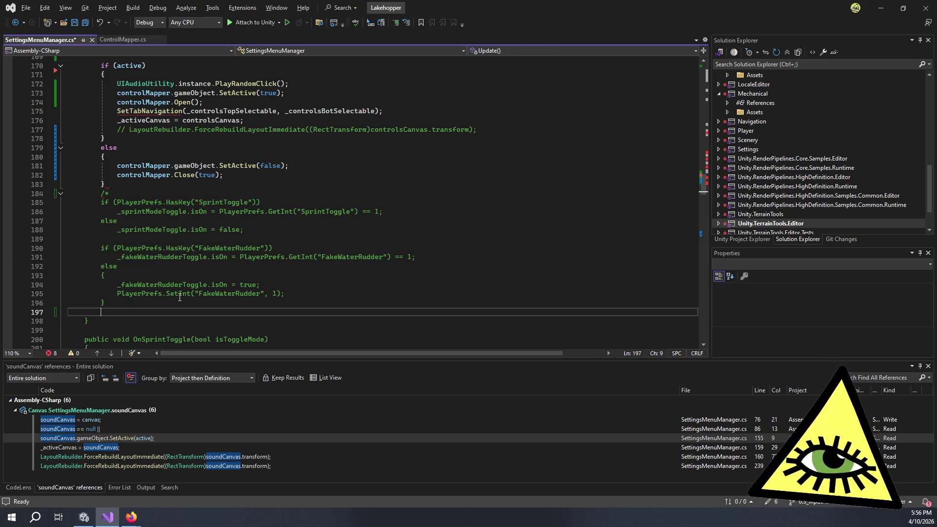
type("*/")
key("ctrl+s")
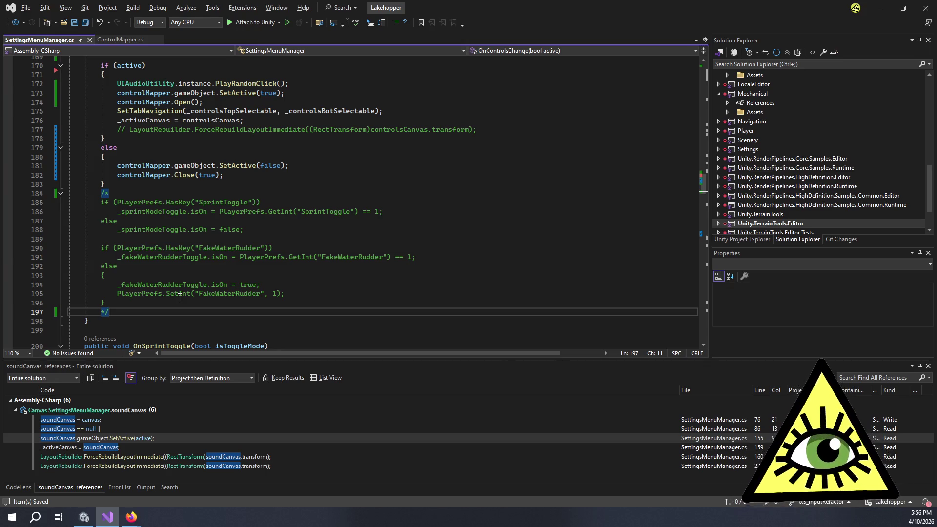
key("alt+Tab")
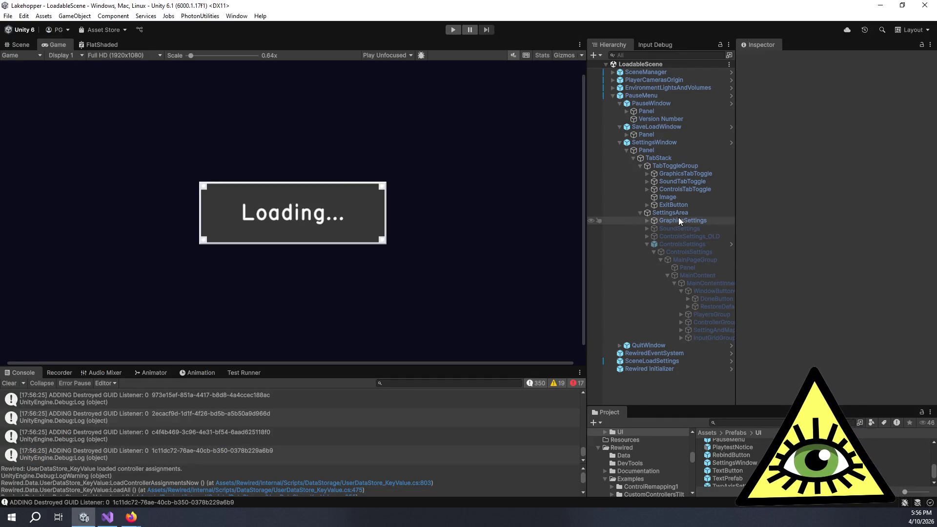
Locate the SettingsWindow prefab asset from its ControlsSettings object and open it for editing
left_click(679, 242)
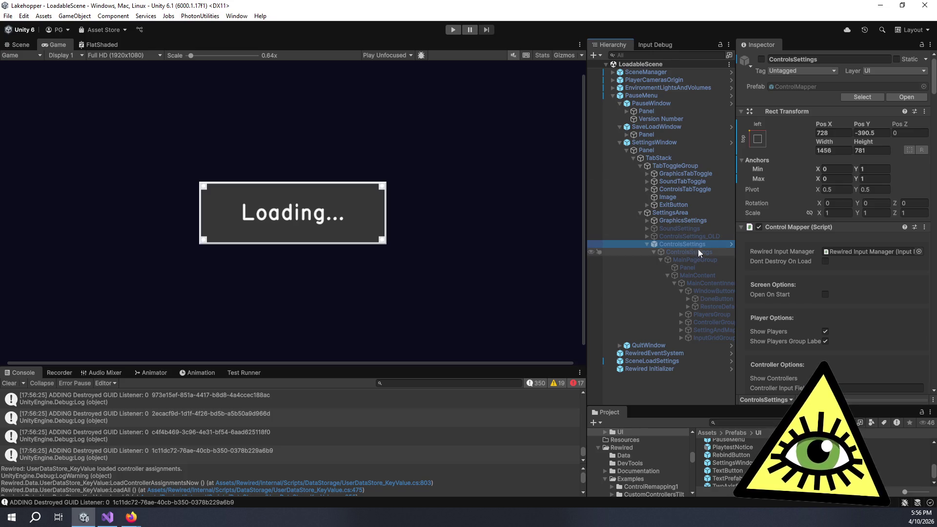
scroll(761, 251, "down", 3)
scroll(762, 249, "down", 2)
scroll(762, 249, "up", 5)
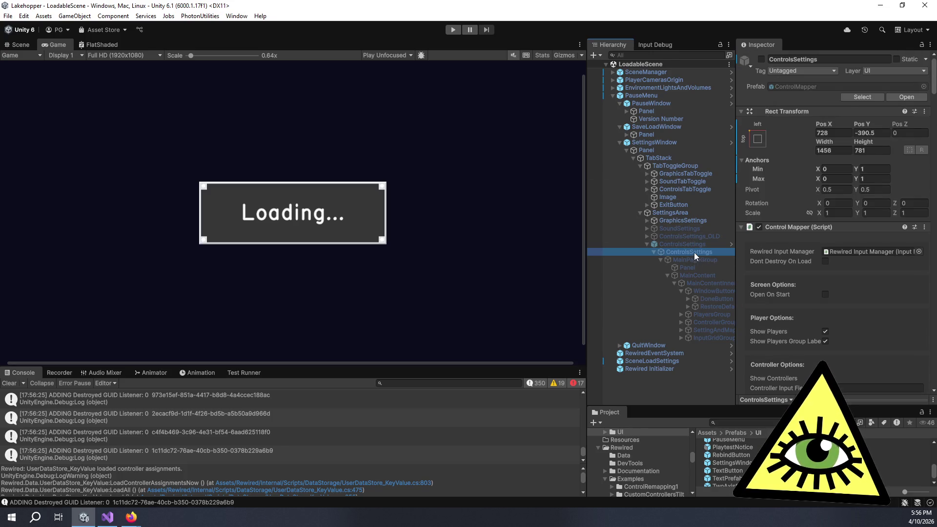
left_click(693, 251)
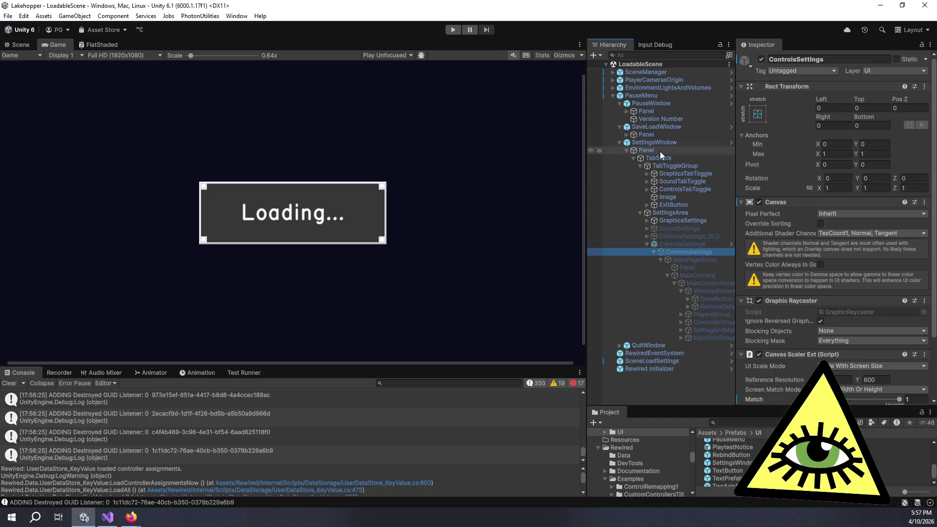
left_click(647, 144)
left_click(784, 83)
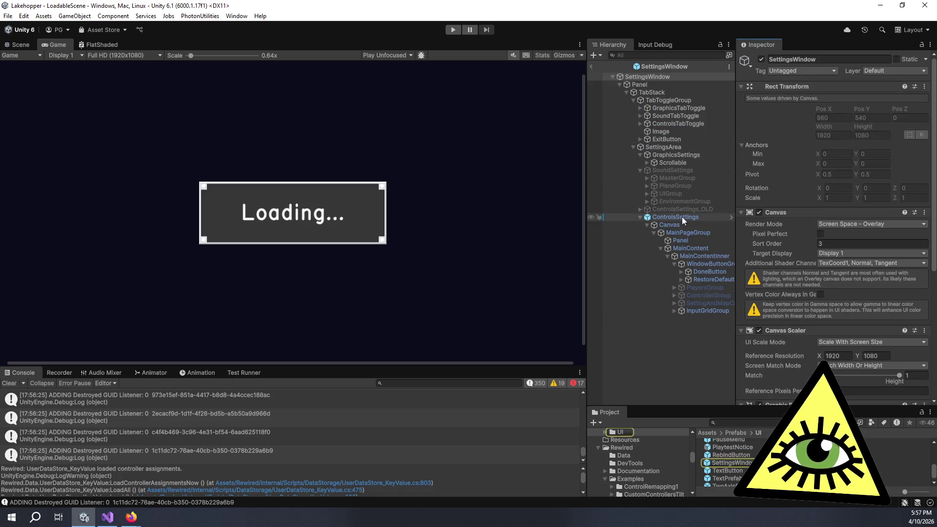
Deactivate the ControlsSettings object inside the prefab and view the result in the Scene
left_click(681, 216)
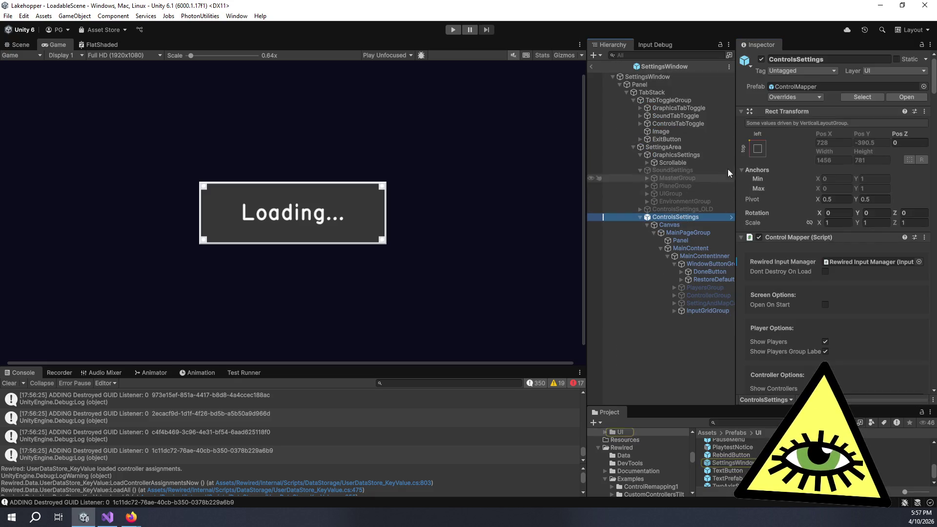
left_click(678, 223)
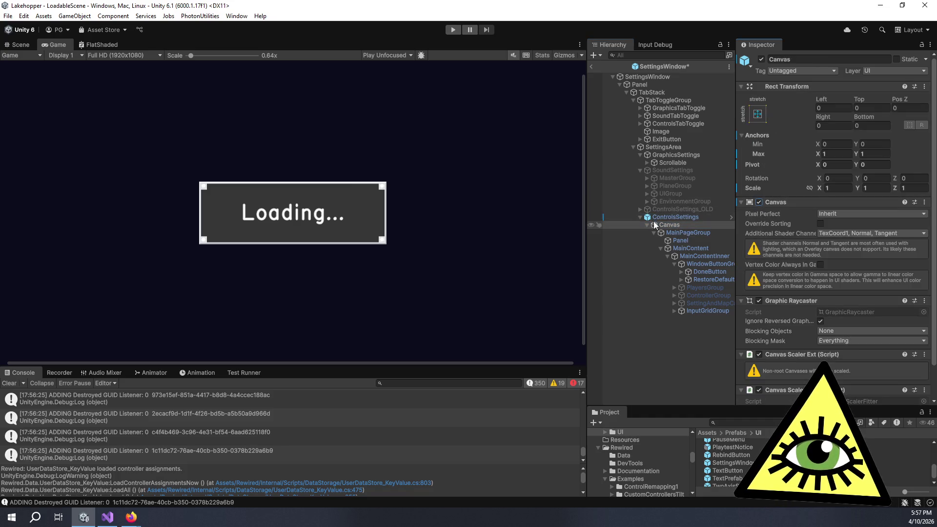
key("Up")
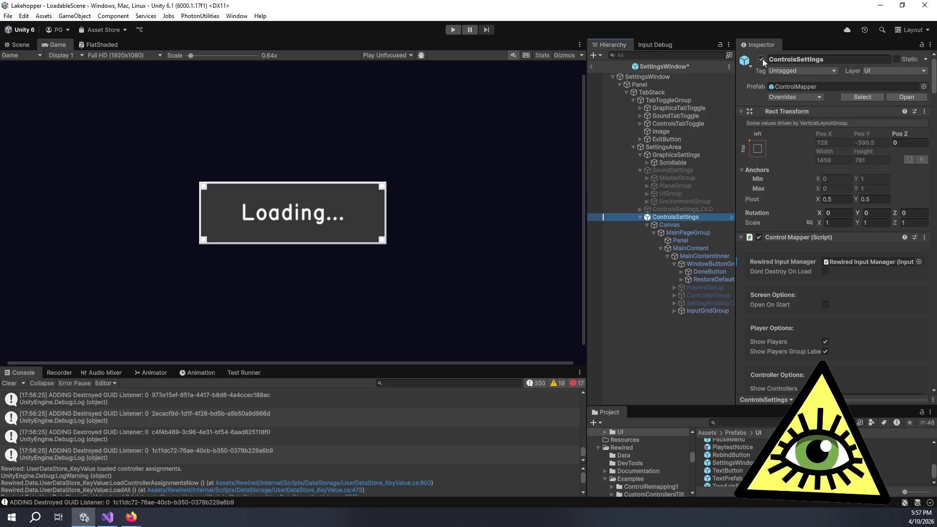
left_click(762, 59)
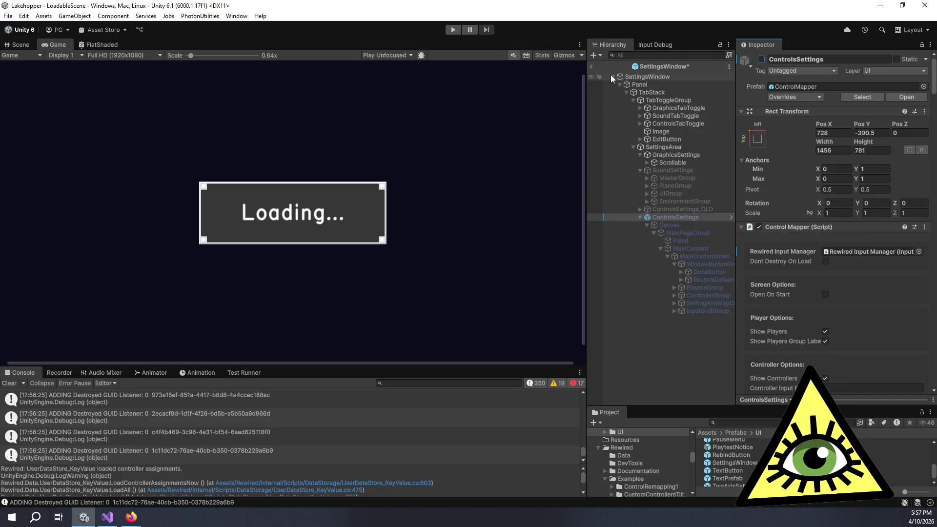
left_click(16, 44)
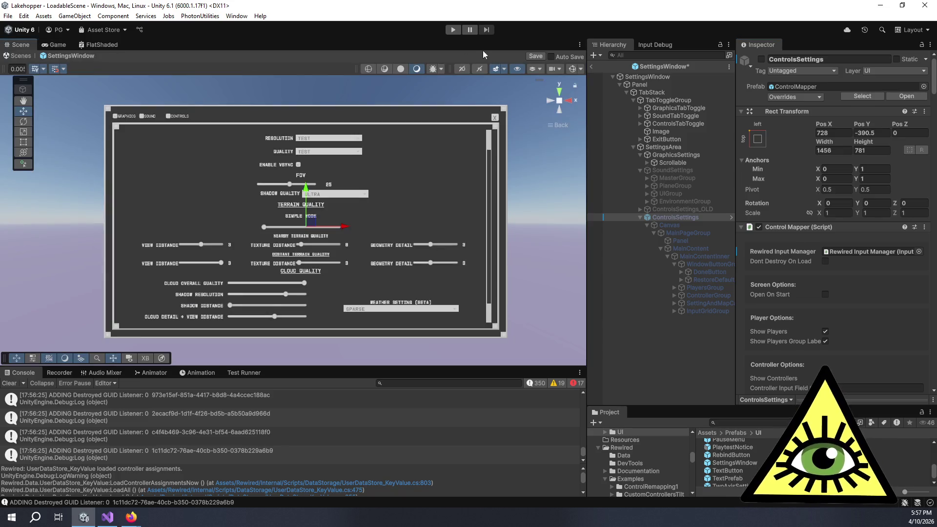
Save the SettingsWindow prefab with ControlsSettings disabled and exit prefab mode back to the scene
left_click(536, 59)
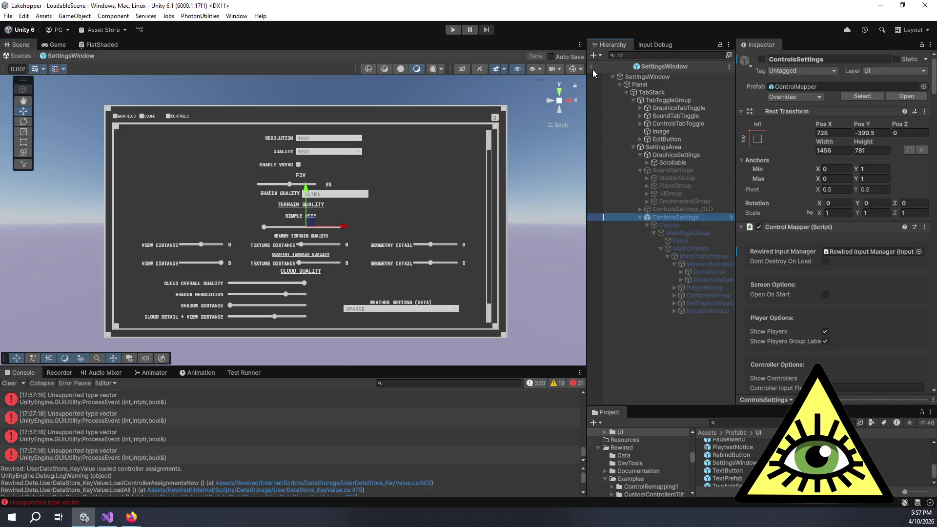
left_click(592, 68)
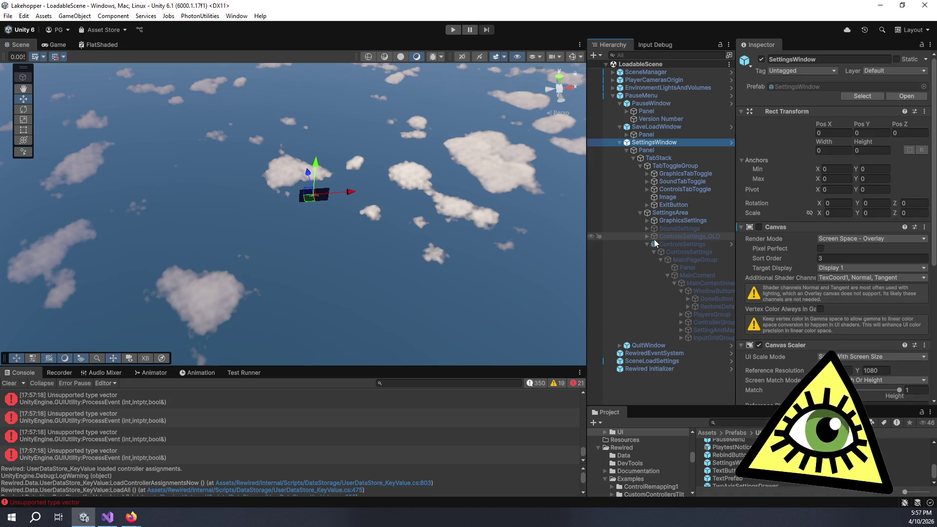
key("alt+Tab")
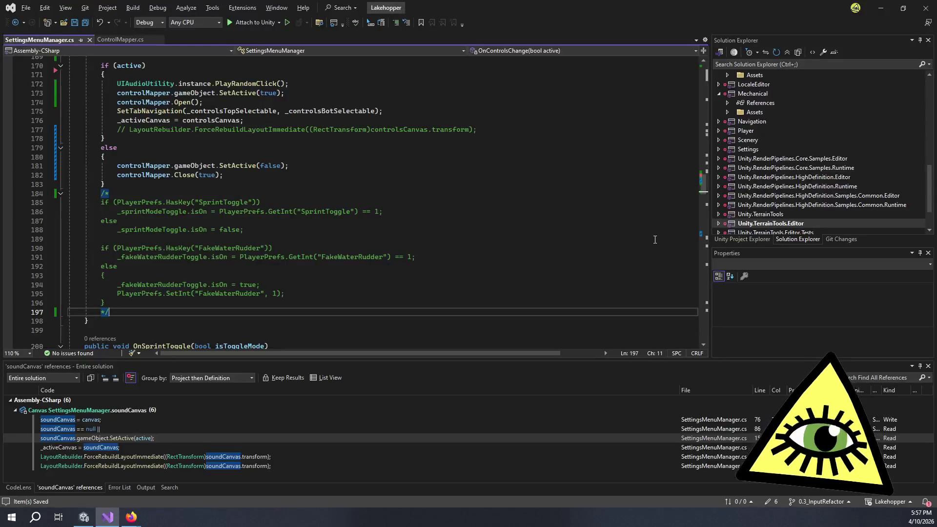
scroll(265, 167, "down", 8)
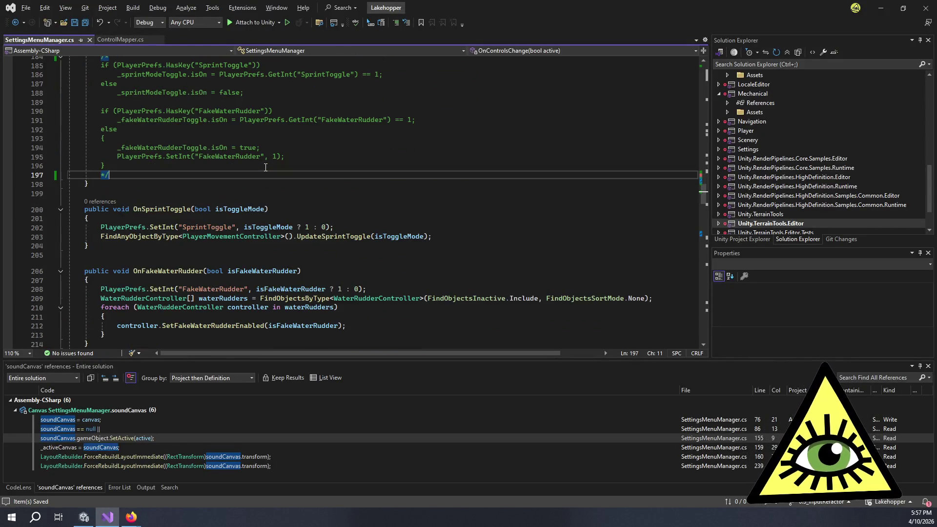
Return to the Unity editor after reviewing the commented-out toggle code
key("alt+Tab")
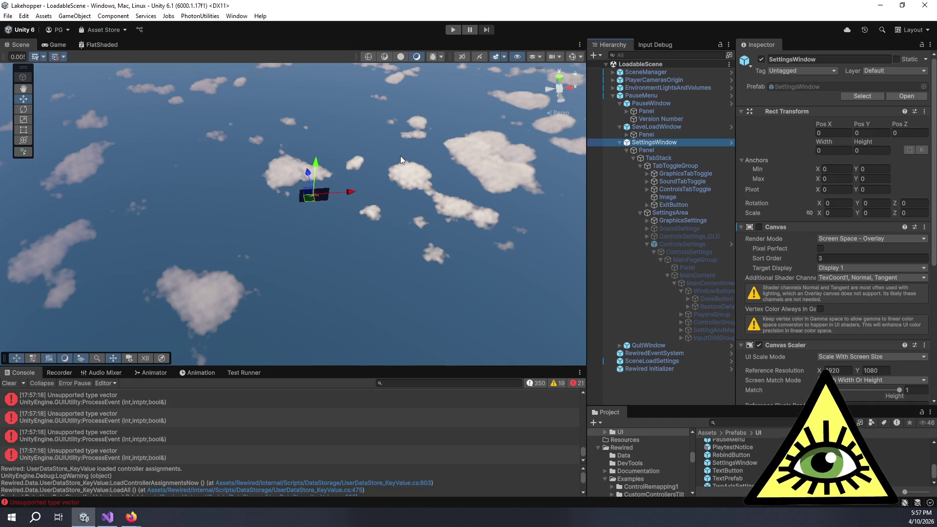
scroll(197, 428, "up", 2)
scroll(197, 428, "up", 3)
scroll(197, 423, "down", 1)
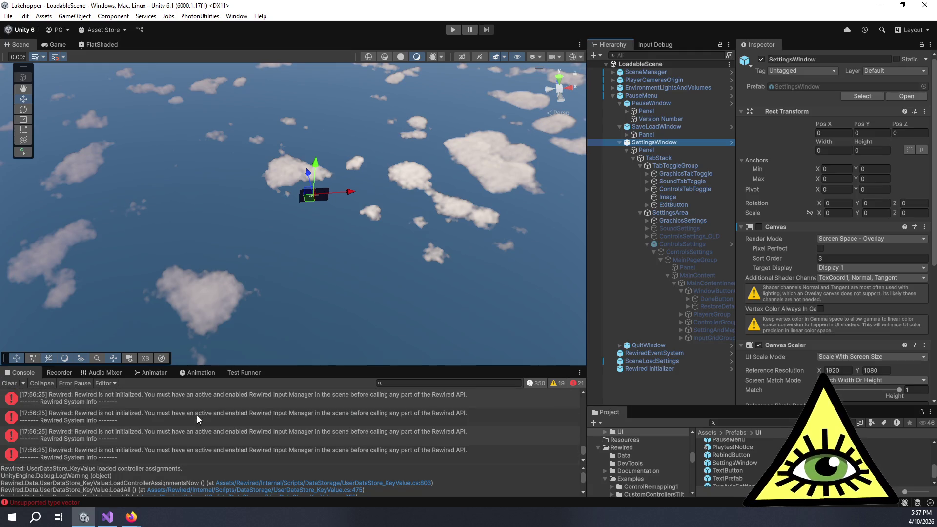
Clear all logged errors from the Unity console and switch to the Trello board
left_click(9, 383)
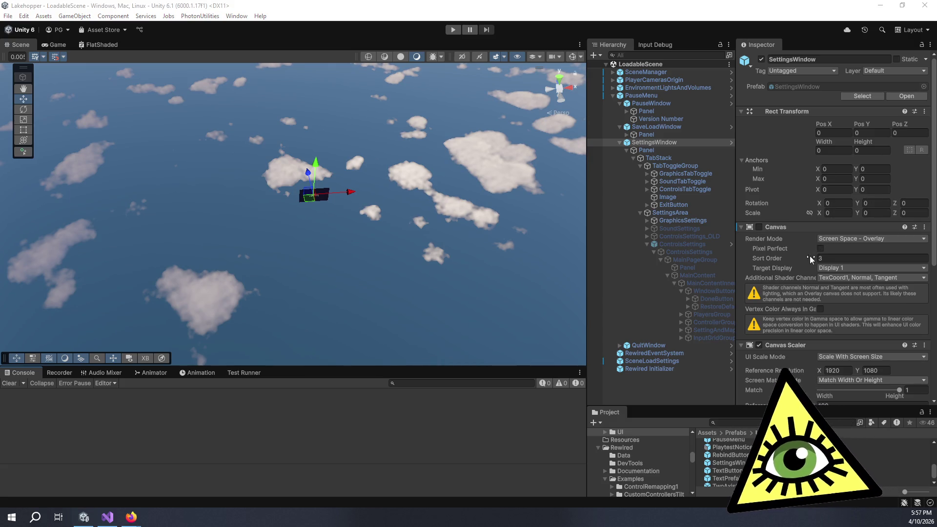
key("alt+Tab")
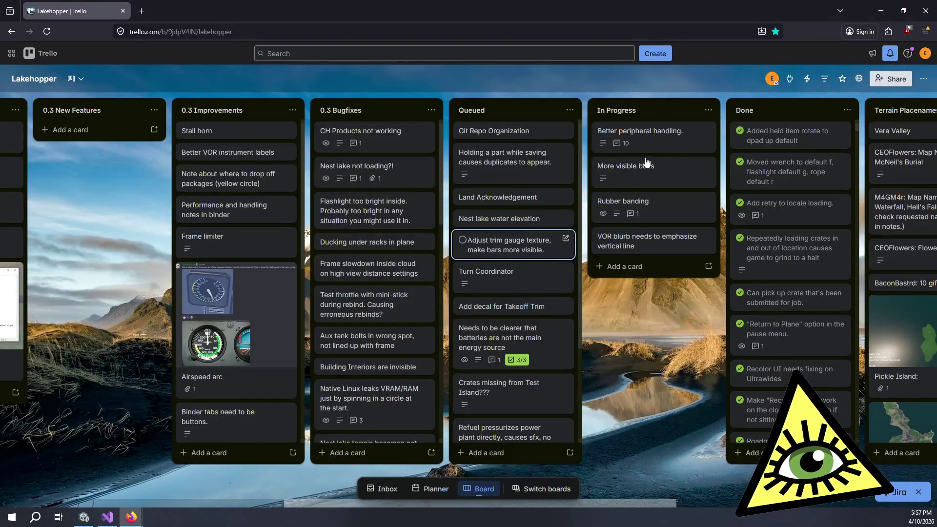
Open the Better peripheral handling card and put its Rebind tasks comment into edit mode
left_click(676, 135)
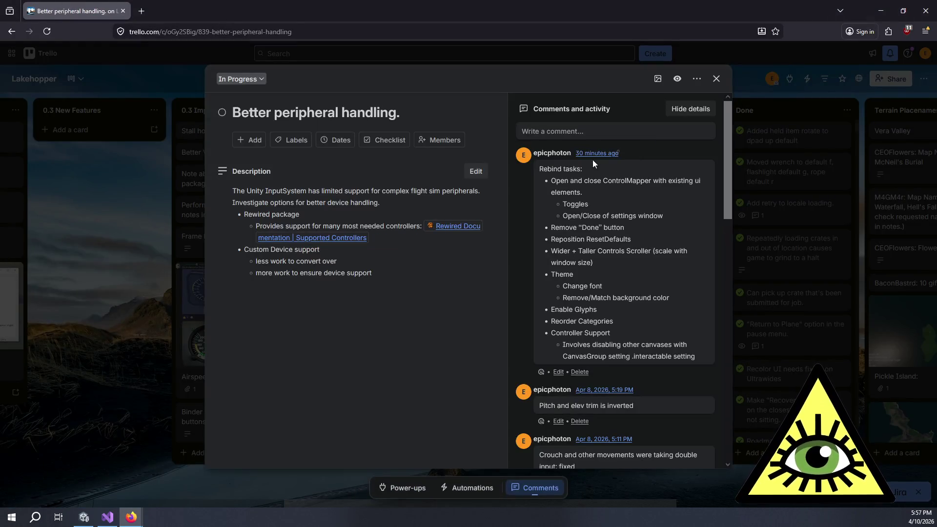
left_click(557, 372)
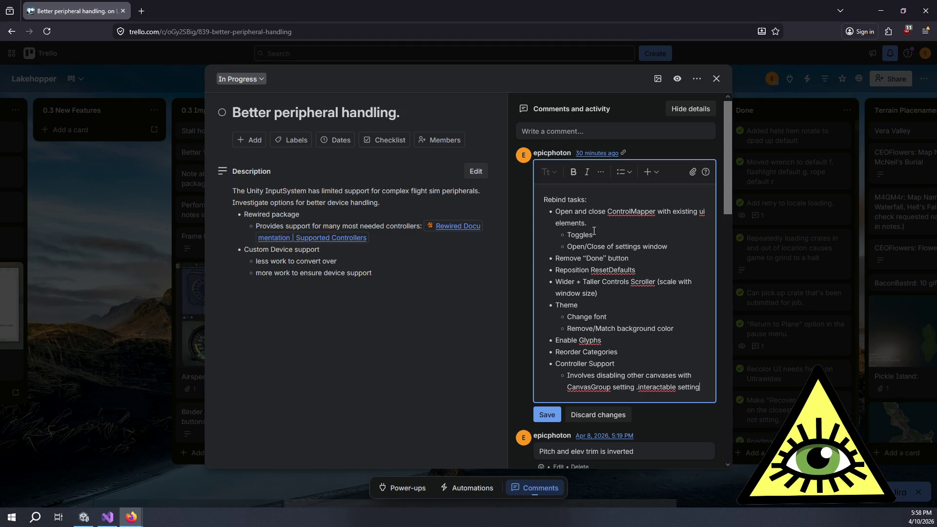
key("alt+Tab")
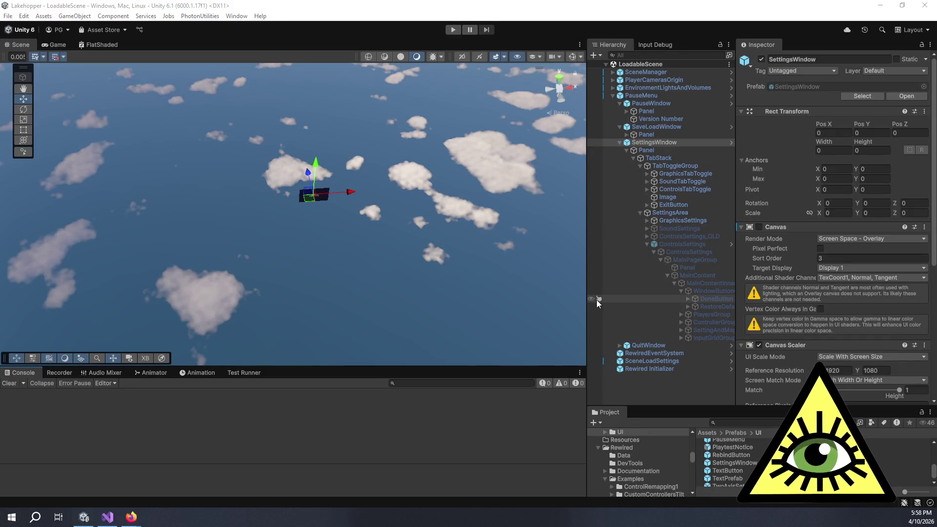
Trace the ExitButton's On Click event to SettingsMenuManager.OnClose on the SettingsWindow object
left_click(667, 215)
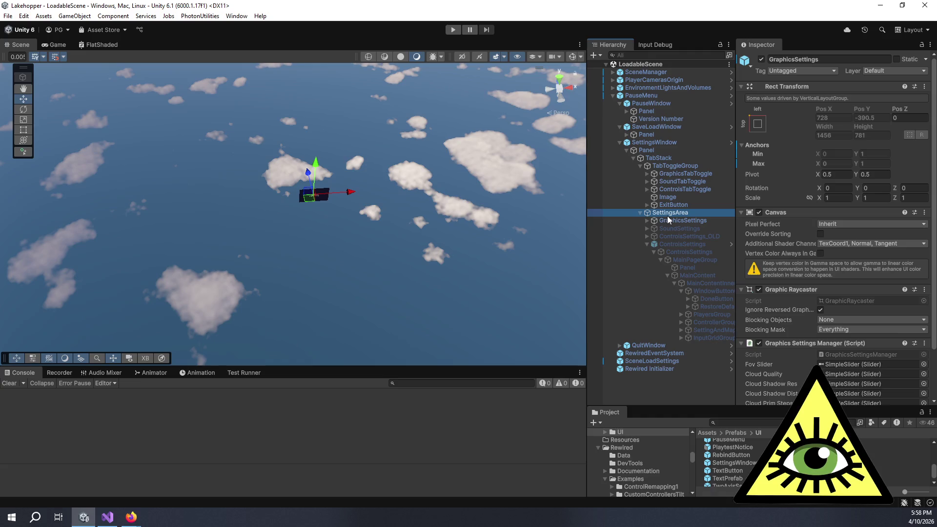
scroll(747, 255, "down", 2)
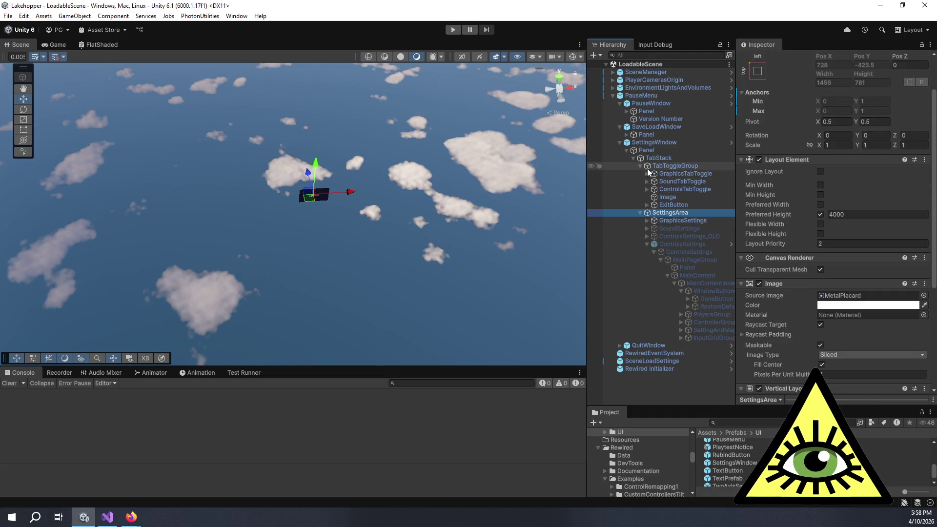
left_click(671, 205)
scroll(787, 231, "down", 4)
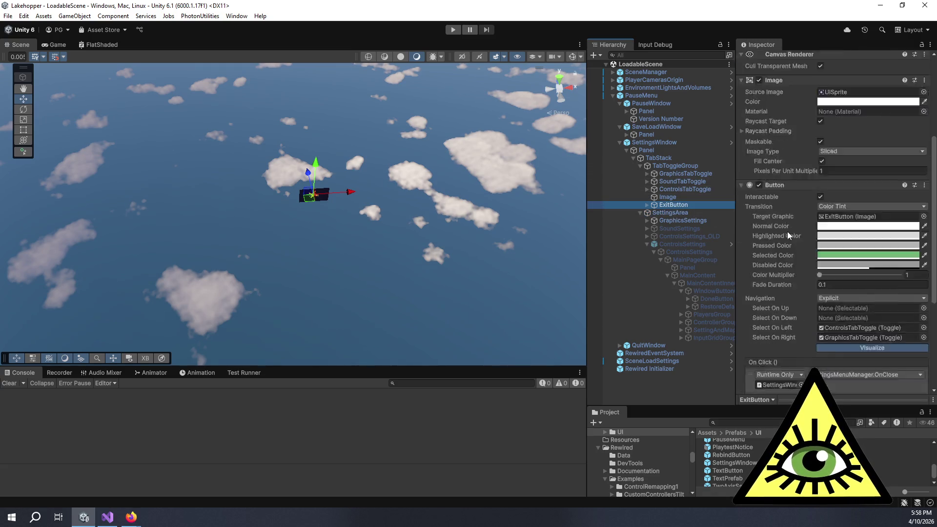
scroll(802, 231, "down", 6)
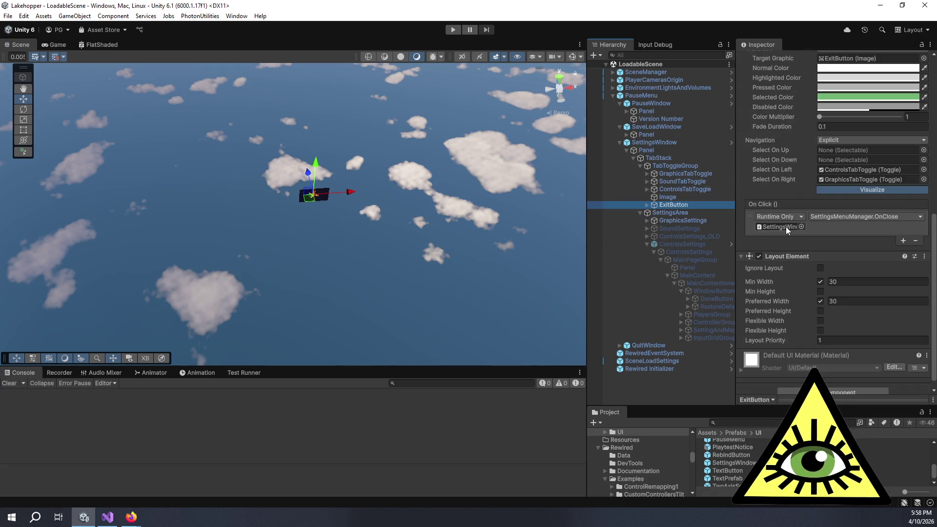
left_click(785, 226)
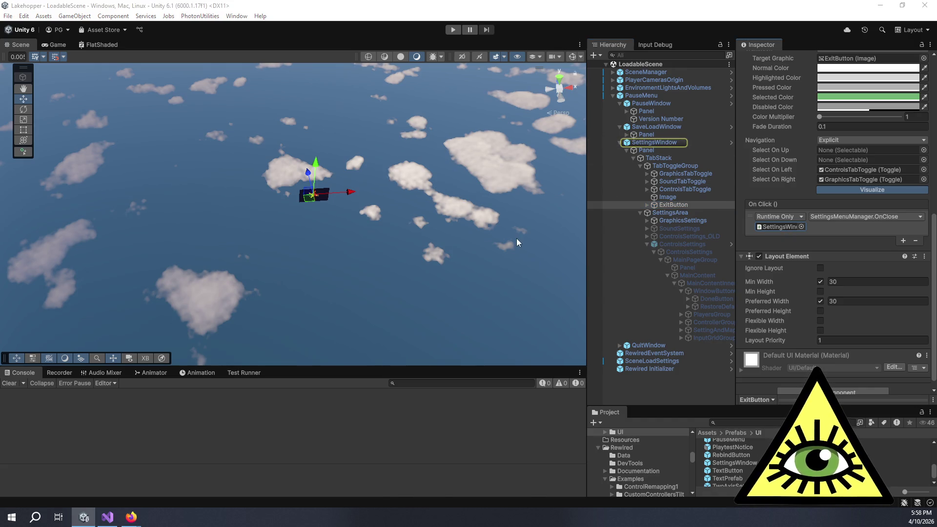
key("alt+Tab")
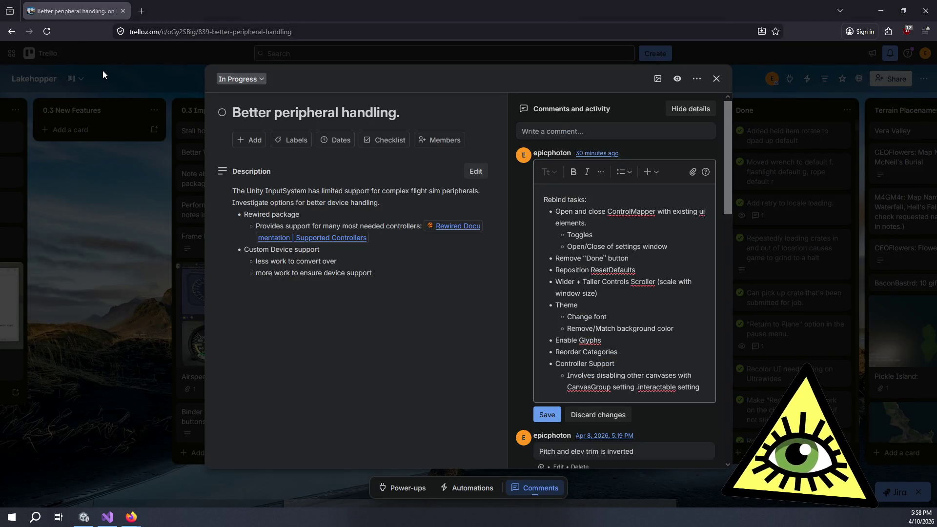
Review OnClose in SettingsMenuManager.cs where the ControlMapper closes when the controls canvas is active
key("alt+Tab")
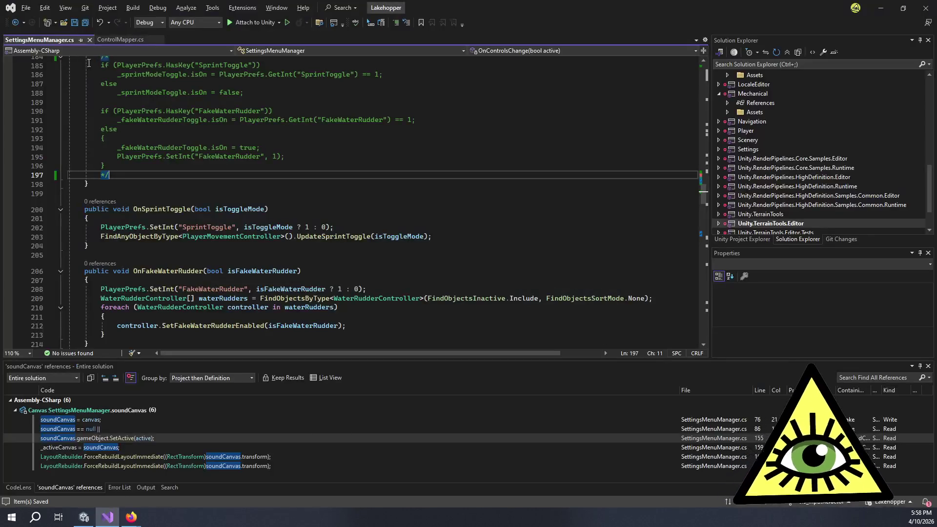
left_click(214, 184)
scroll(213, 185, "up", 7)
scroll(213, 186, "up", 7)
scroll(213, 186, "down", 7)
scroll(215, 183, "down", 12)
scroll(217, 182, "down", 10)
scroll(218, 177, "down", 6)
scroll(221, 173, "down", 1)
left_click(238, 204)
left_click(248, 211)
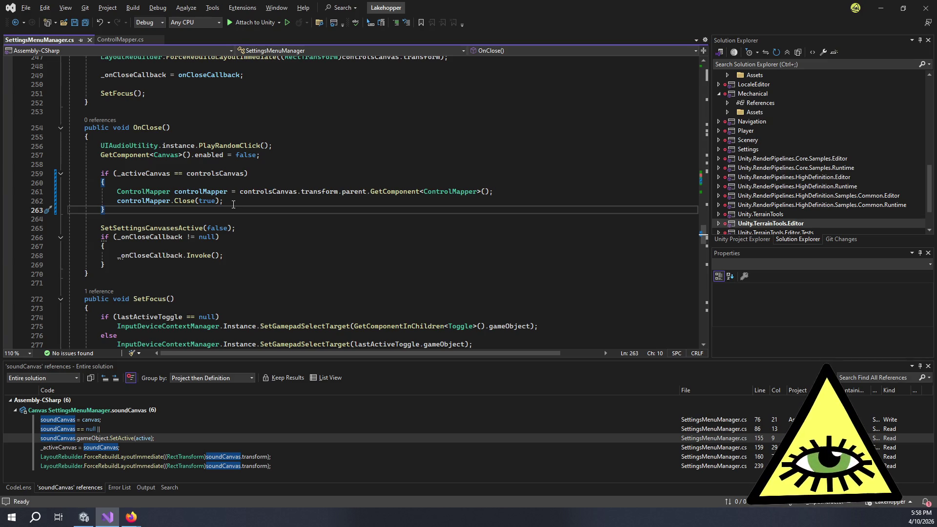
key("alt+Tab")
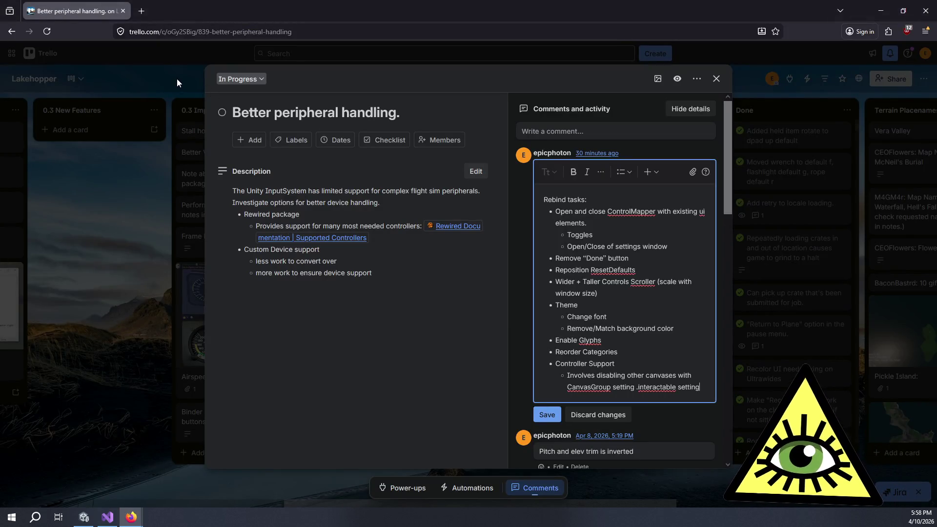
key("alt+Tab")
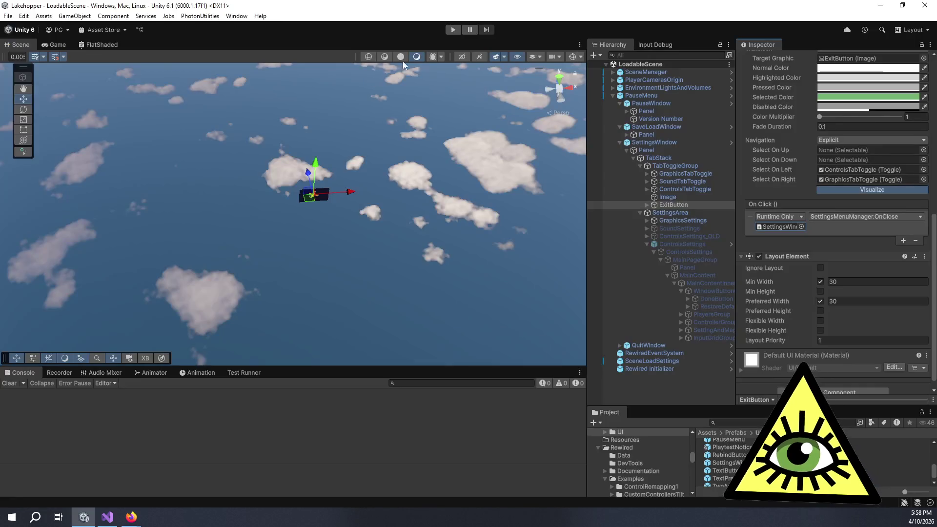
Start Lakehopper in play mode and let it load into the cockpit view by the lake
left_click(58, 46)
left_click(454, 29)
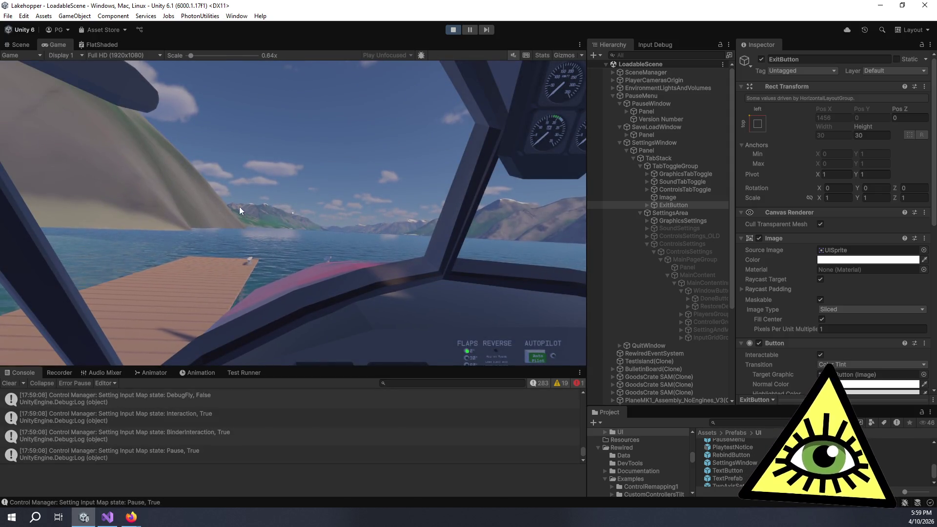
Open the in-game Settings on the Controls page, close and reopen it to reproduce the NullReferenceException
key("Escape")
left_click(296, 247)
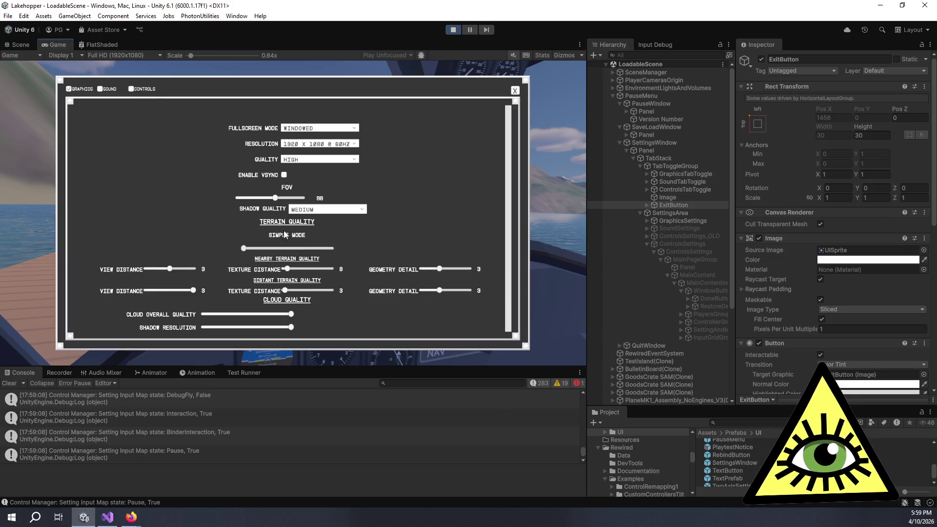
left_click(137, 91)
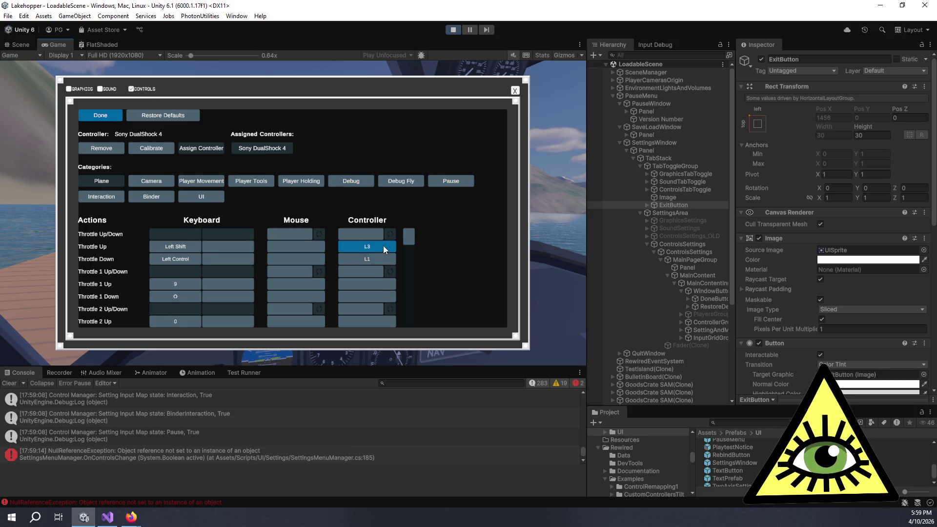
left_click(515, 90)
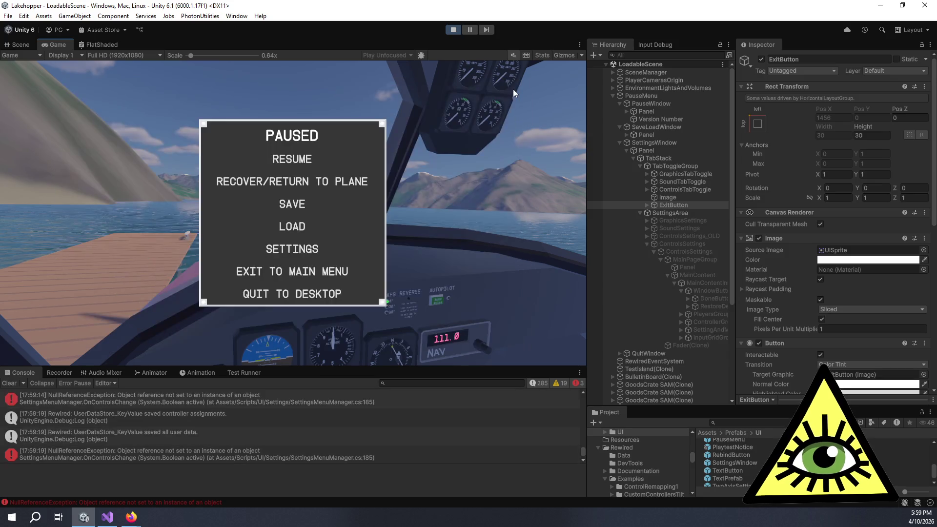
left_click(307, 248)
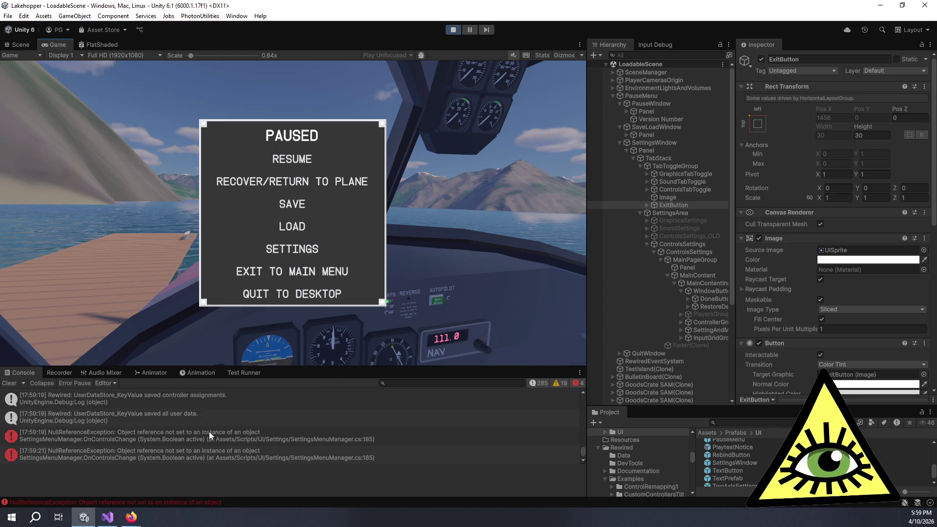
scroll(225, 438, "down", 1)
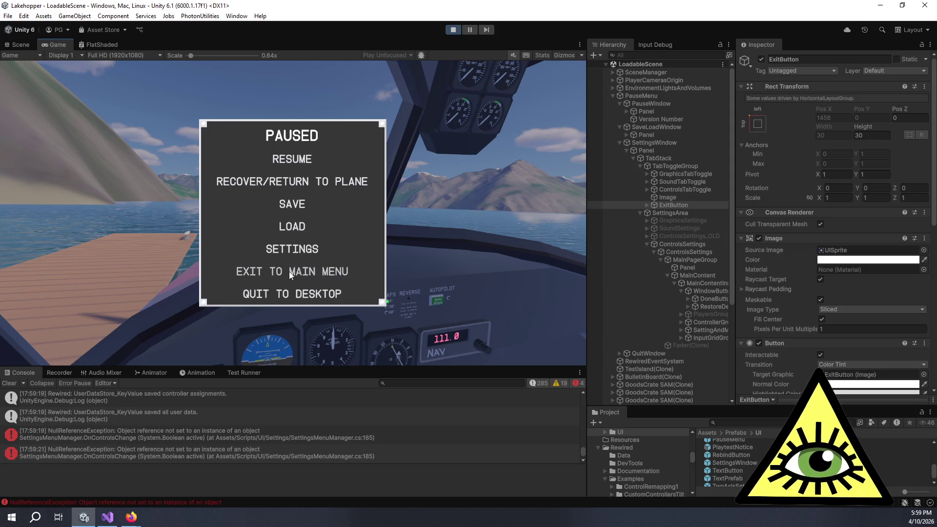
mouse_move(673, 166)
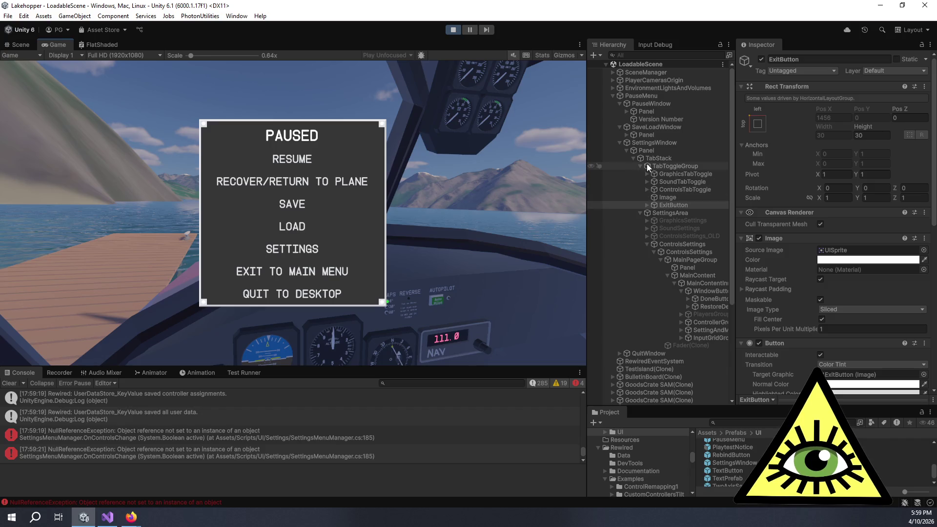
left_click(647, 142)
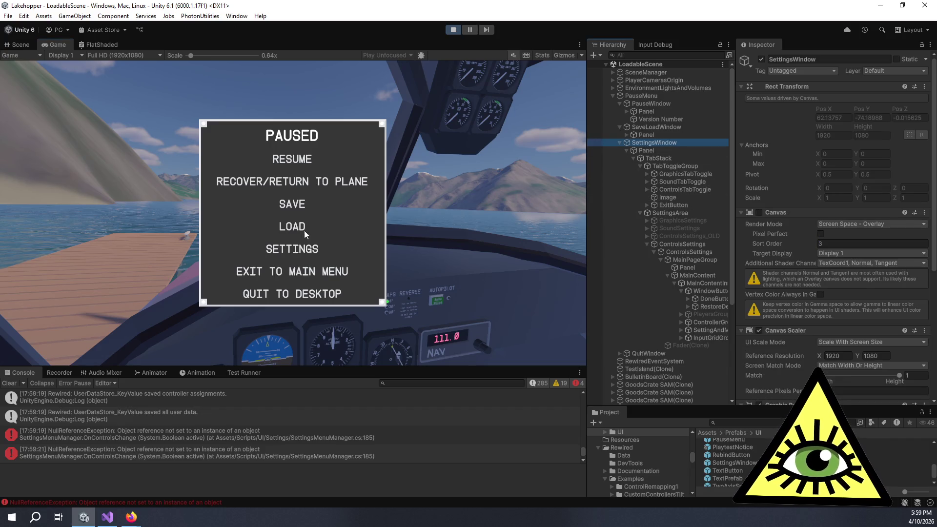
left_click(288, 250)
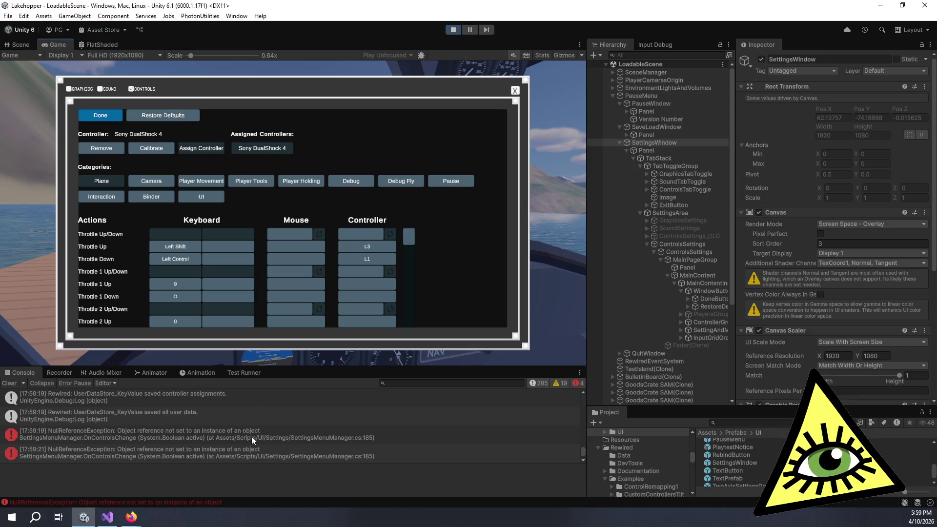
Show the exception's stack trace and jump to the failing line SettingsMenuManager.cs:185
left_click(389, 439)
double_click(338, 475)
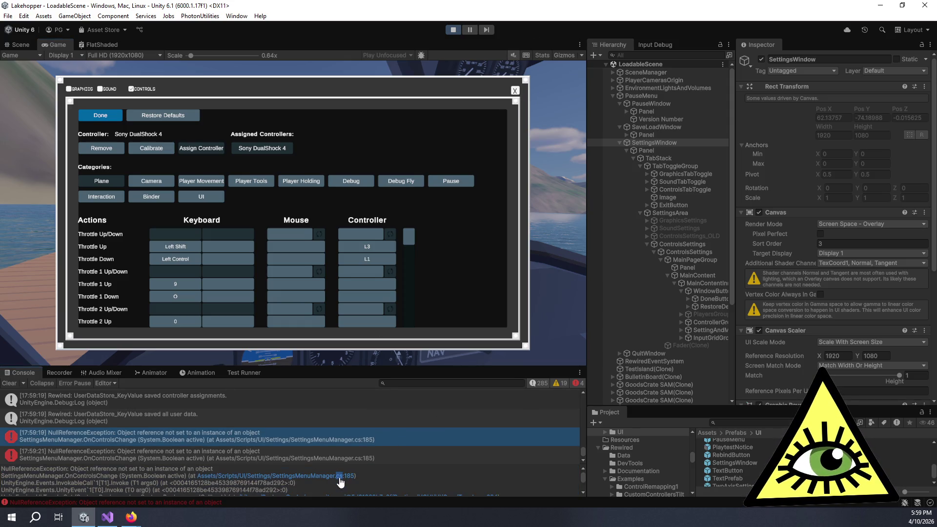
scroll(229, 241, "up", 6)
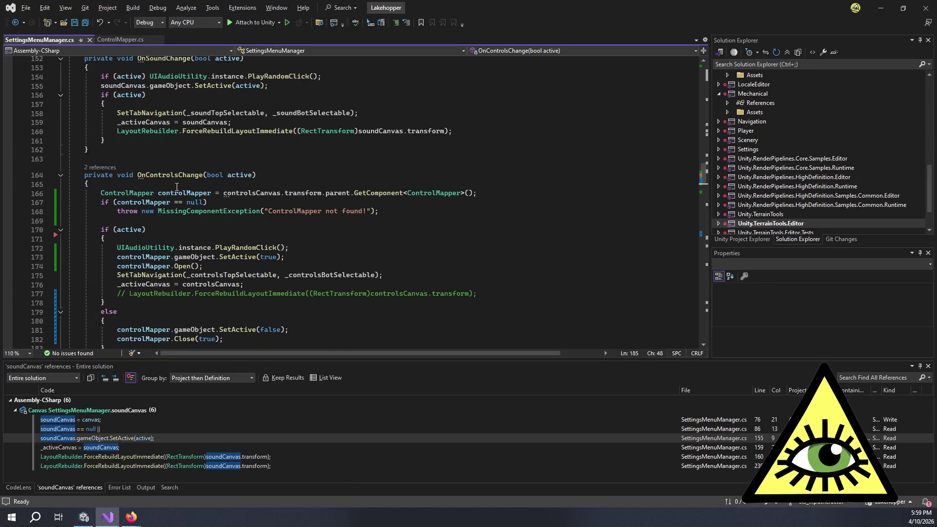
key("alt+Tab")
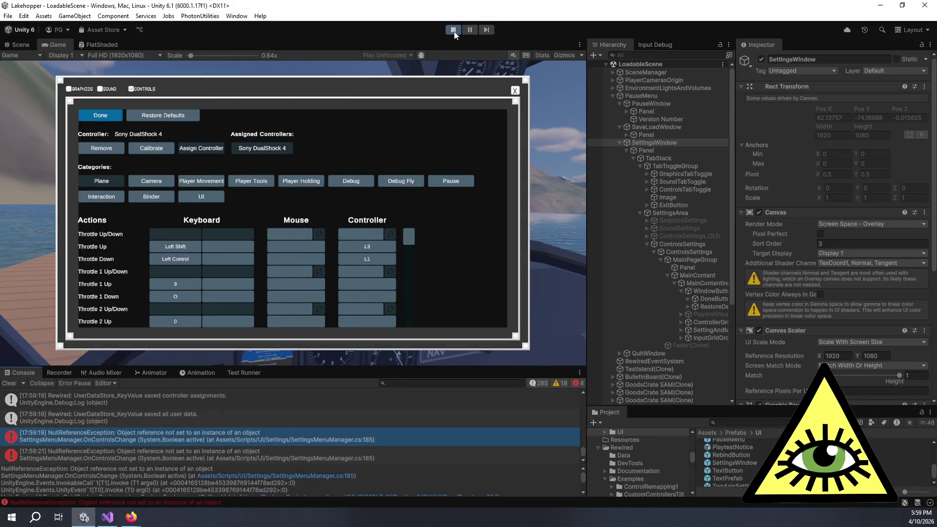
Stop the running game, let scripts recompile, and relaunch Lakehopper in play mode
left_click(453, 30)
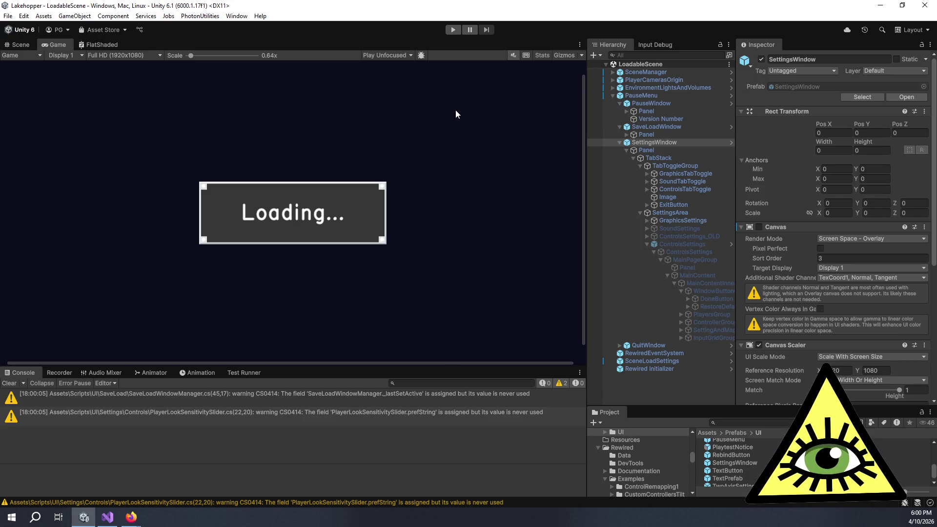
left_click(454, 30)
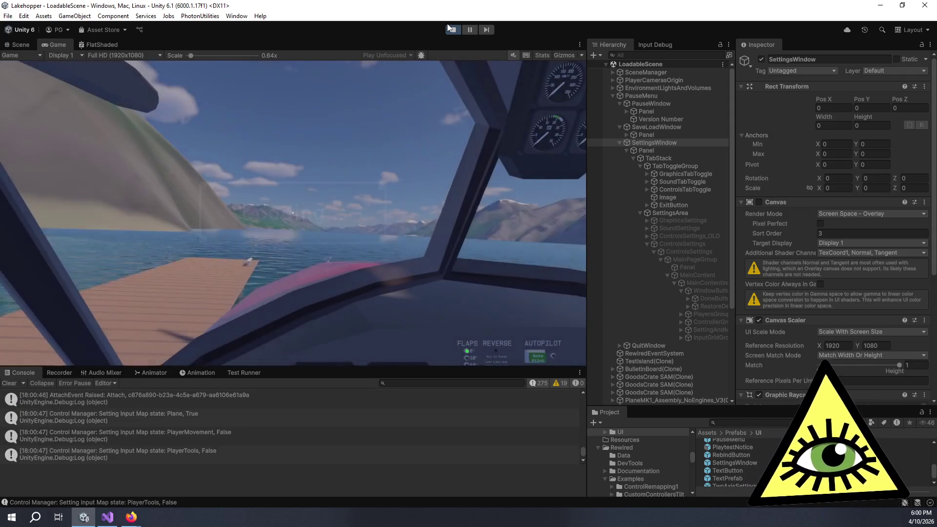
In the paused game, open Settings on the Controls page and close it twice without errors
key("Escape")
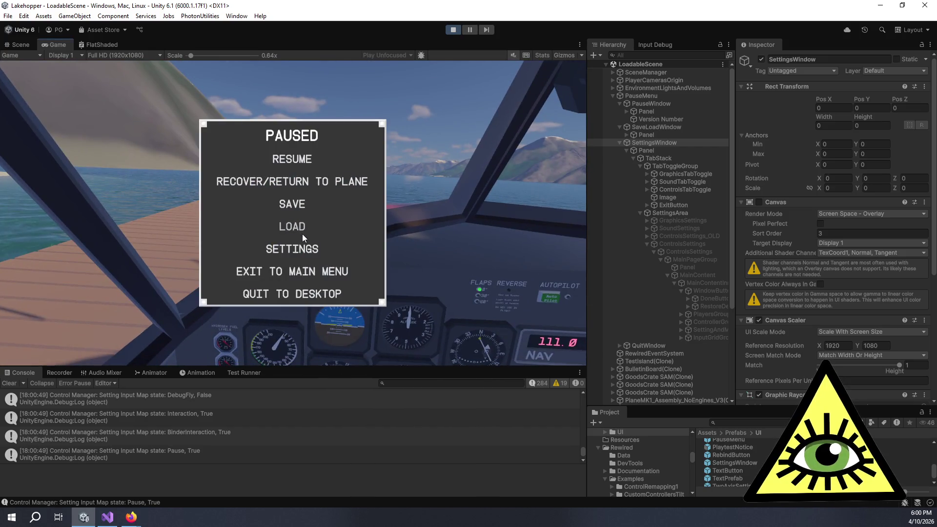
left_click(306, 246)
left_click(147, 88)
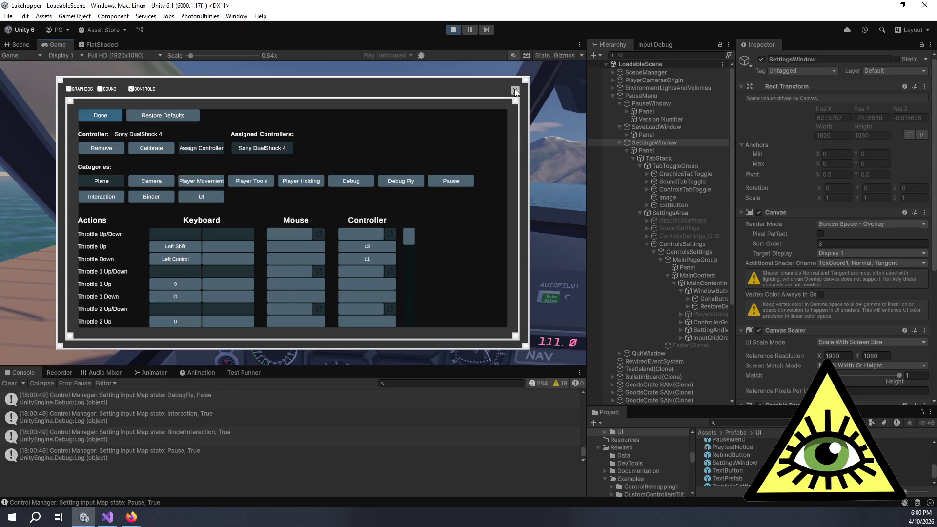
left_click(514, 91)
left_click(313, 245)
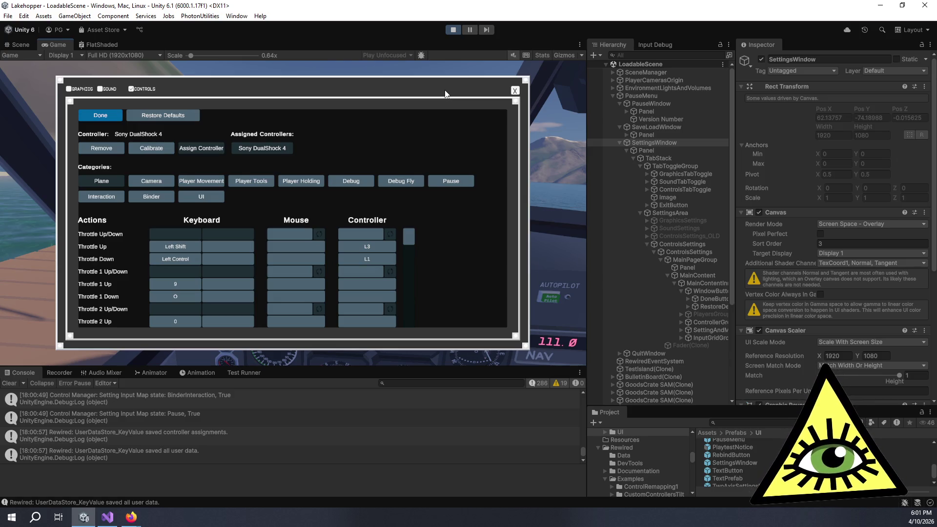
scroll(350, 409, "down", 1)
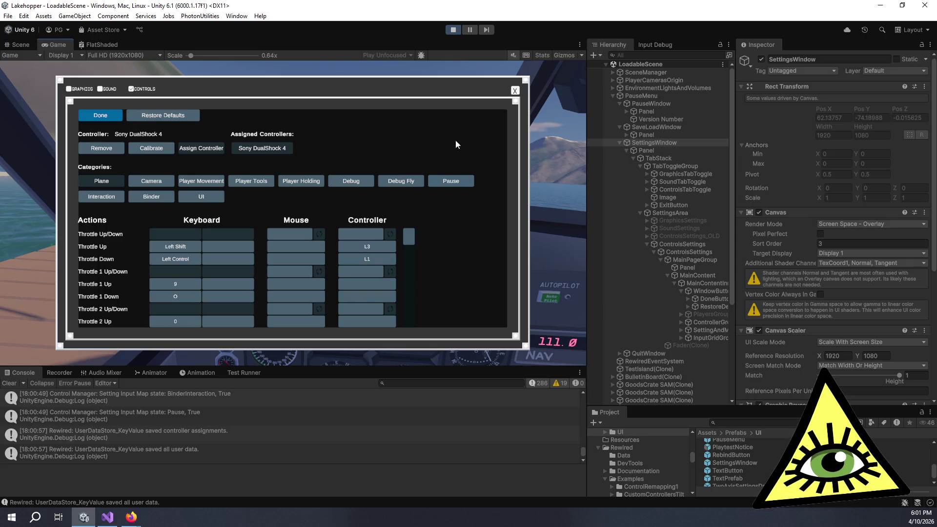
left_click(516, 92)
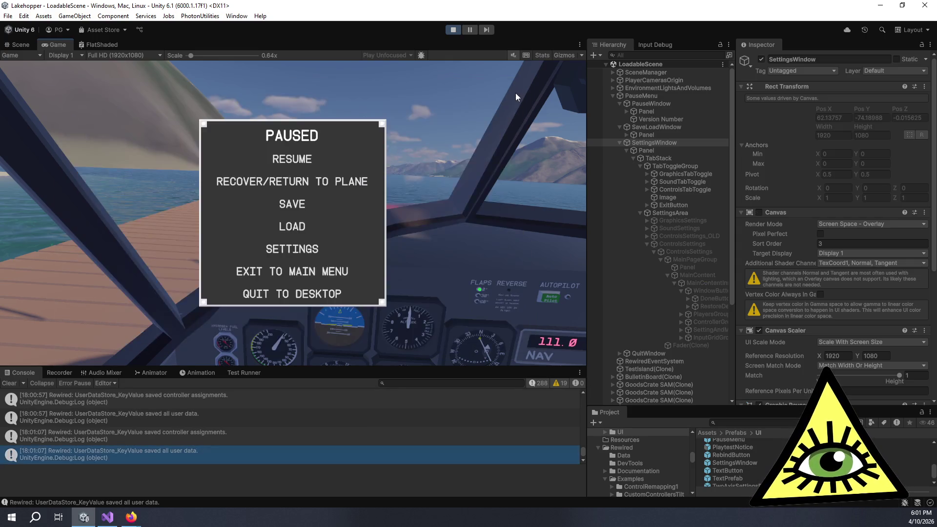
Review Rewired's saved assignments and user data messages in the Console
left_click(207, 441)
left_click(216, 461)
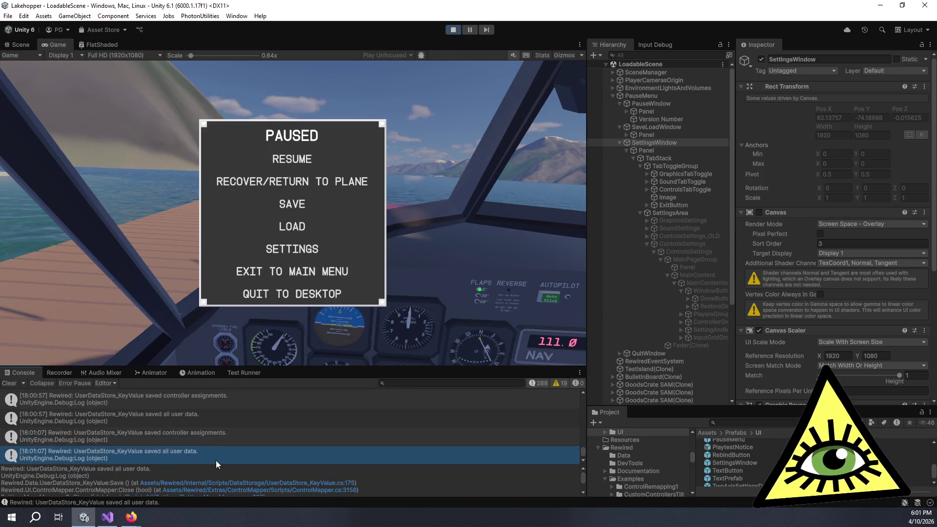
left_click(225, 438)
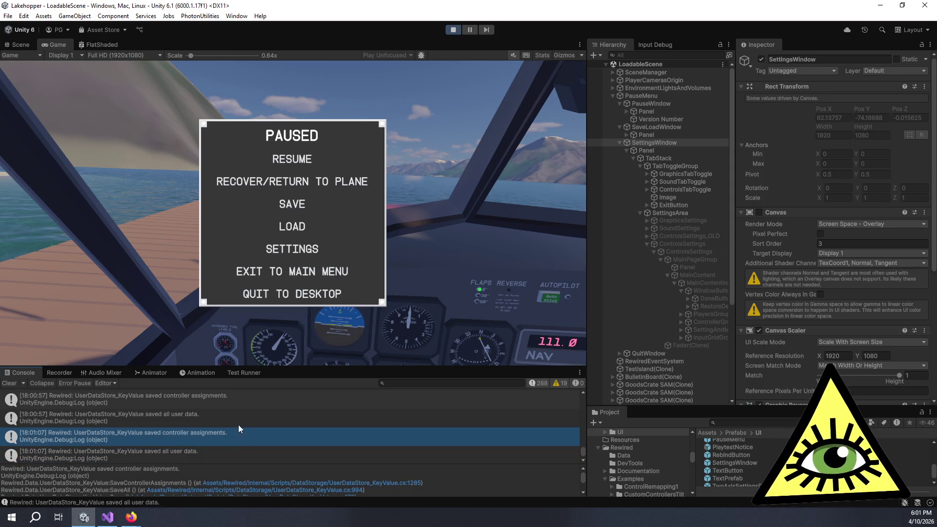
left_click(242, 420)
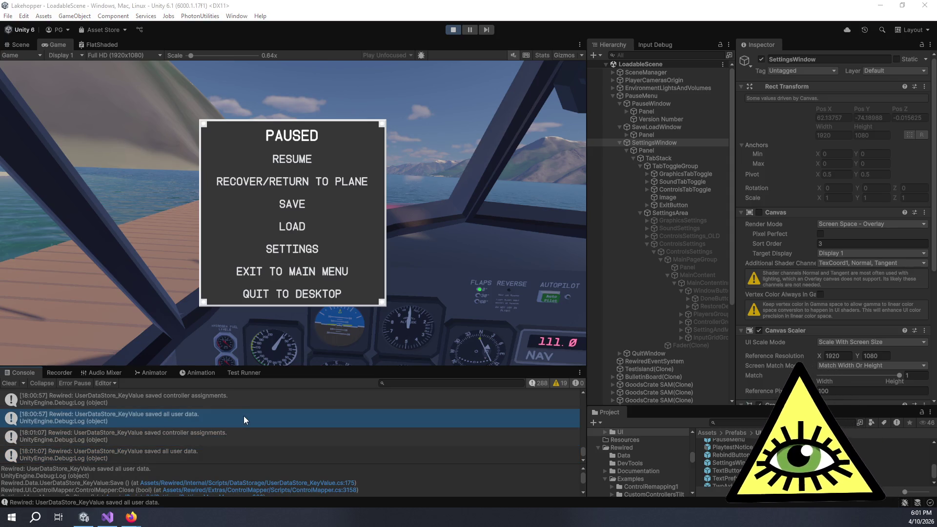
Strike through the open-and-close task on the Trello card, then stop the running game
key("alt+Tab")
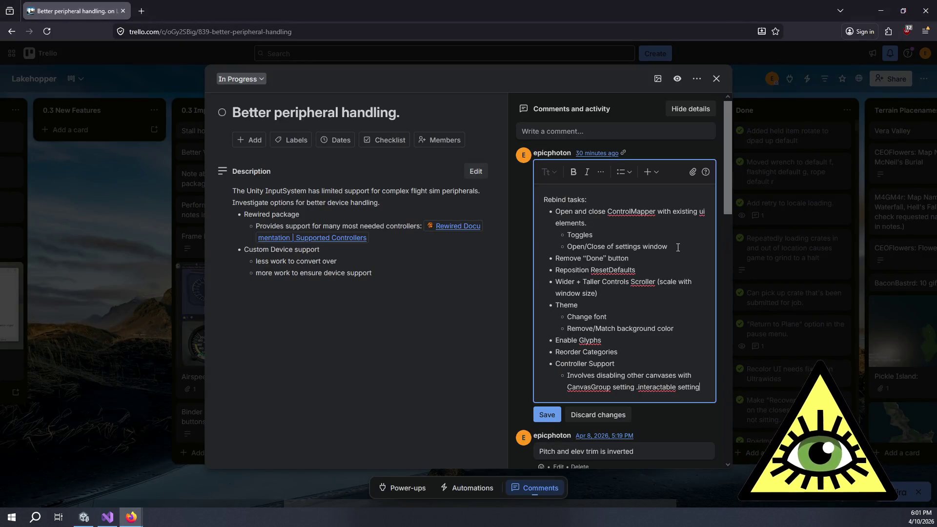
left_click_drag(669, 247, 554, 212)
left_click(601, 171)
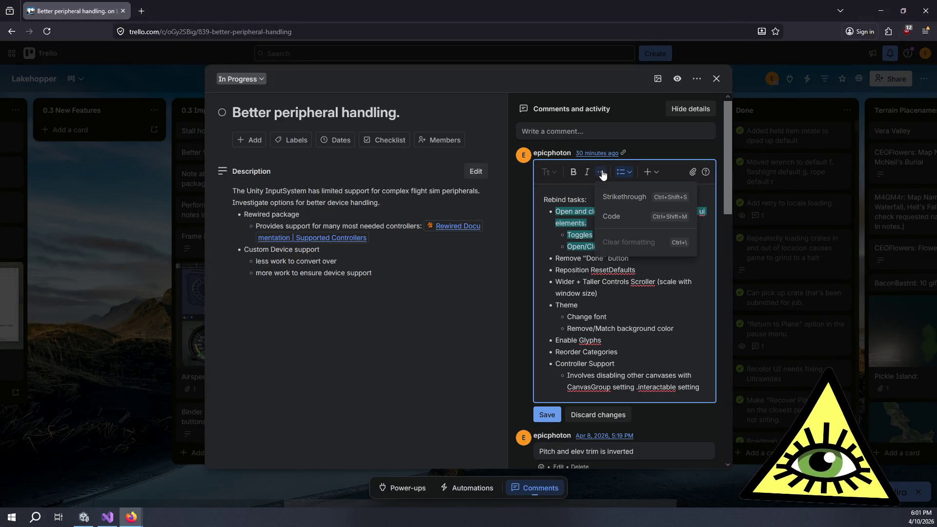
left_click(631, 197)
left_click(655, 268)
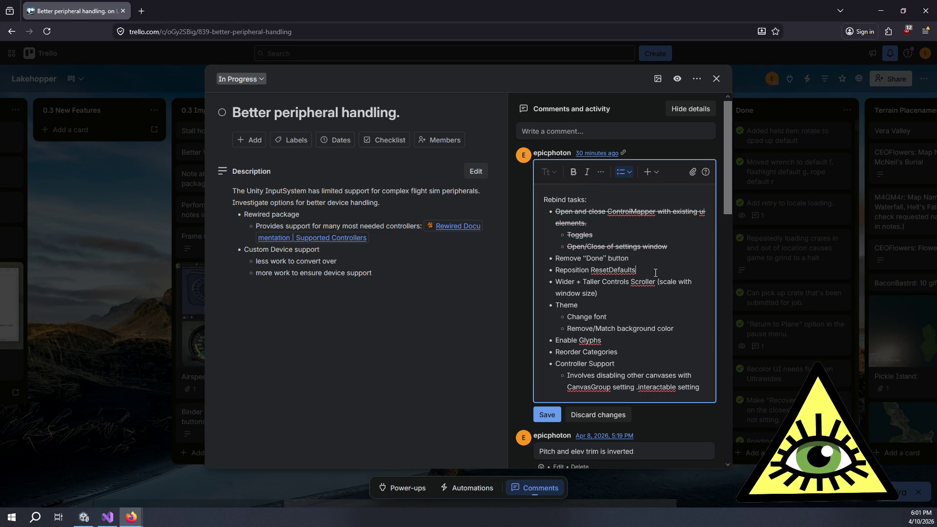
key("alt+Tab")
left_click(452, 29)
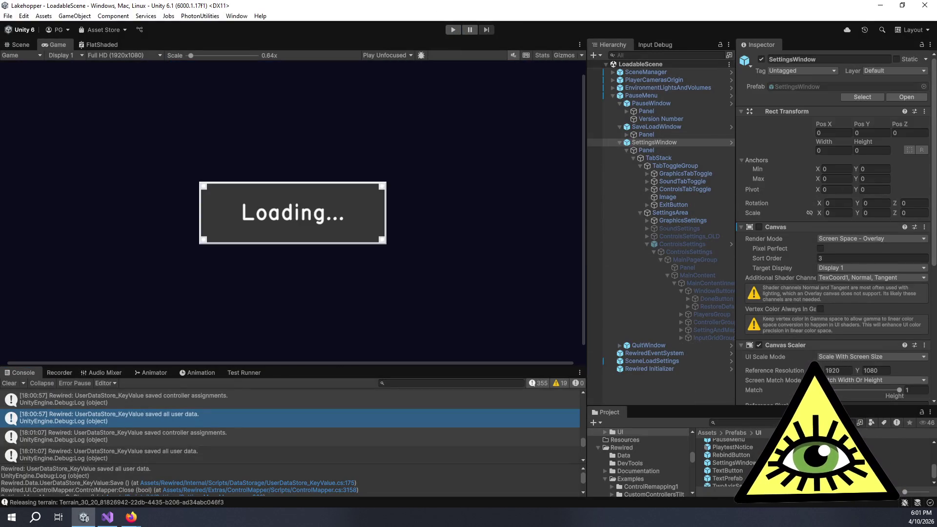
Open the SettingsWindow prefab, inspect ControlsSettings, and open the ControlMapper prefab
left_click_drag(746, 409, 707, 297)
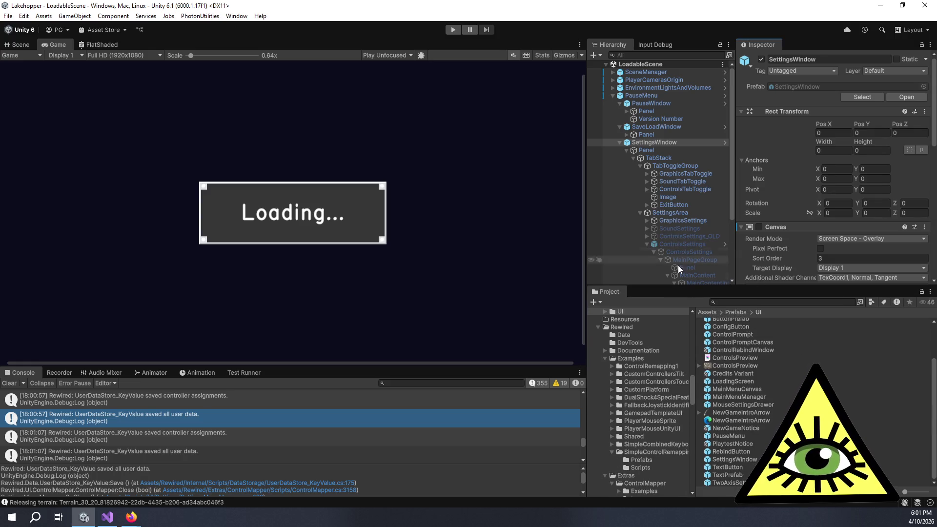
left_click(728, 459)
double_click(727, 460)
left_click(688, 217)
double_click(799, 89)
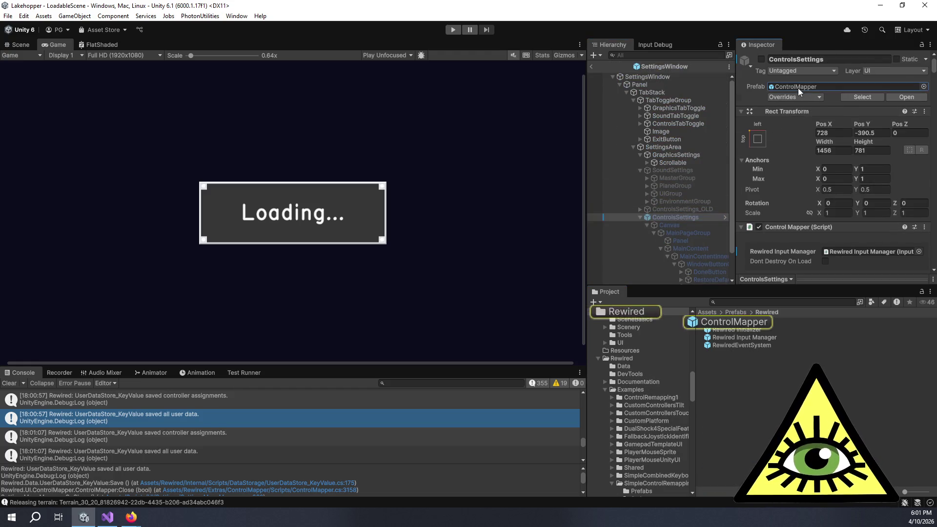
Delete the DoneButton and its text child from the ControlMapper prefab
left_click(703, 137)
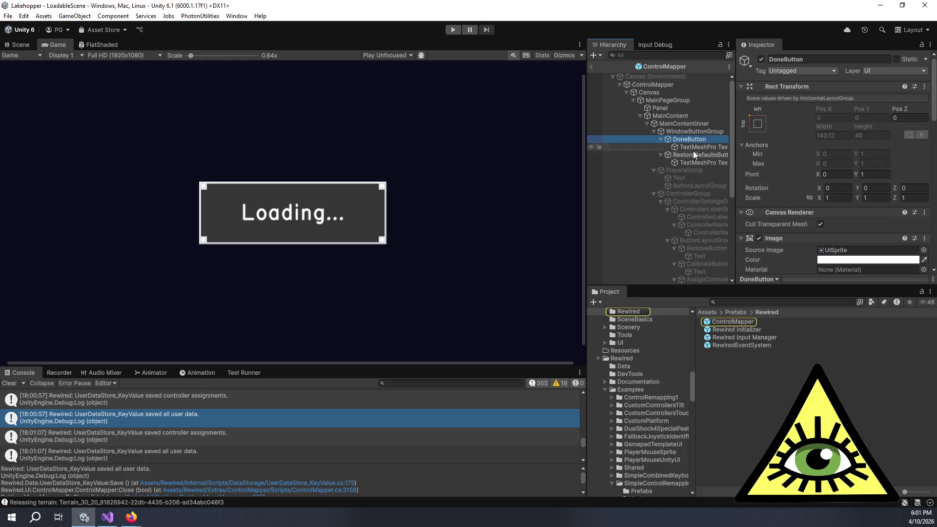
left_click(684, 147, "ctrl")
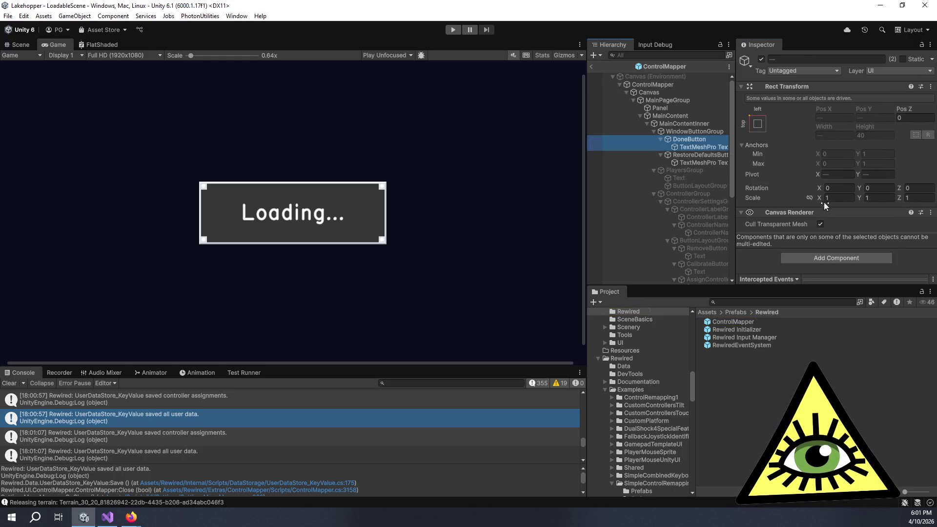
key("Delete")
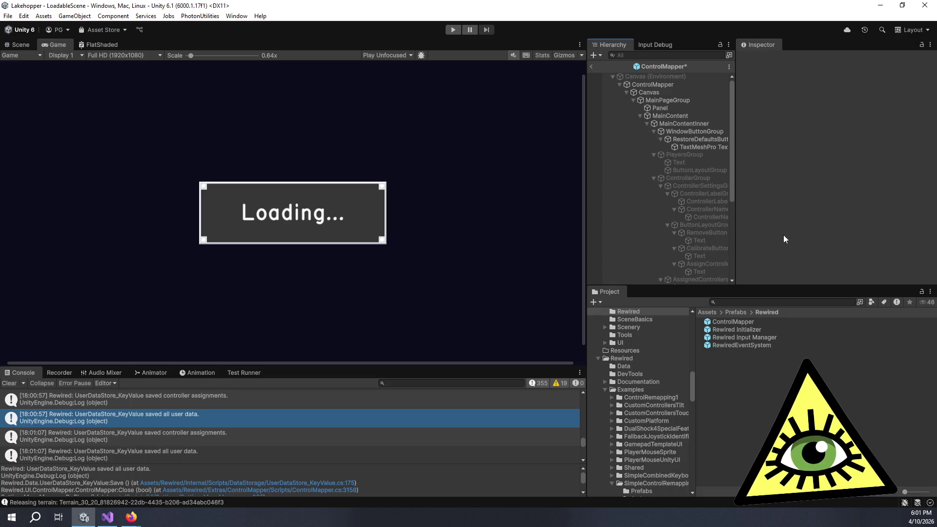
Collapse the ControlMapper groups in the hierarchy and leave prefab mode for the scene
left_click(653, 177)
left_click(652, 154)
left_click(655, 170)
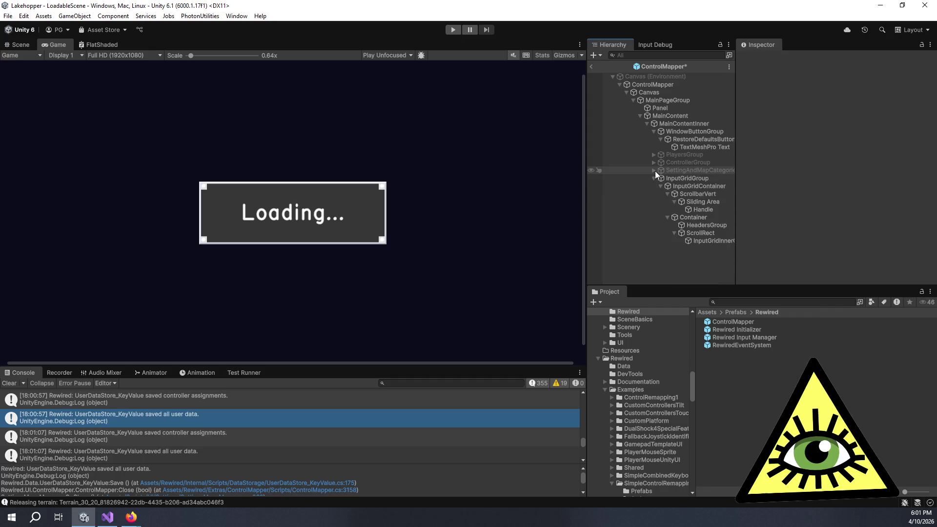
left_click(652, 173)
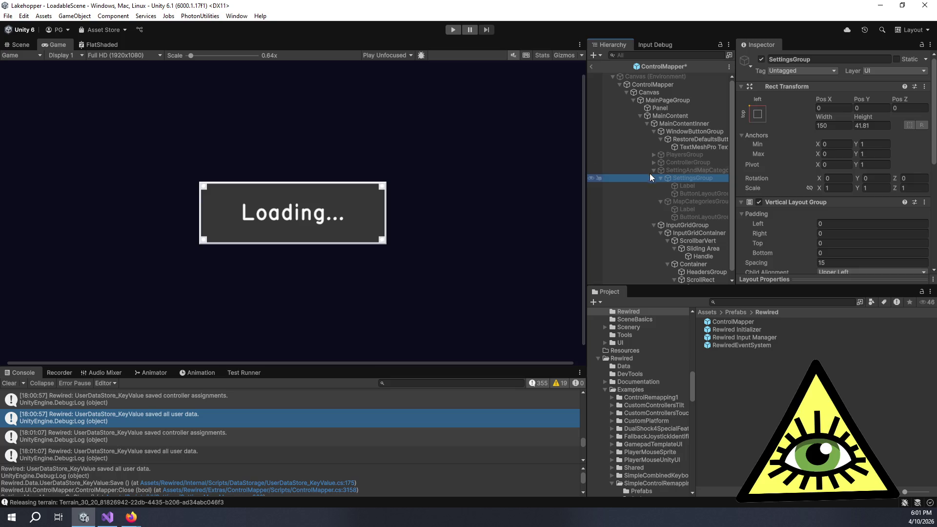
left_click(651, 170)
left_click(653, 177)
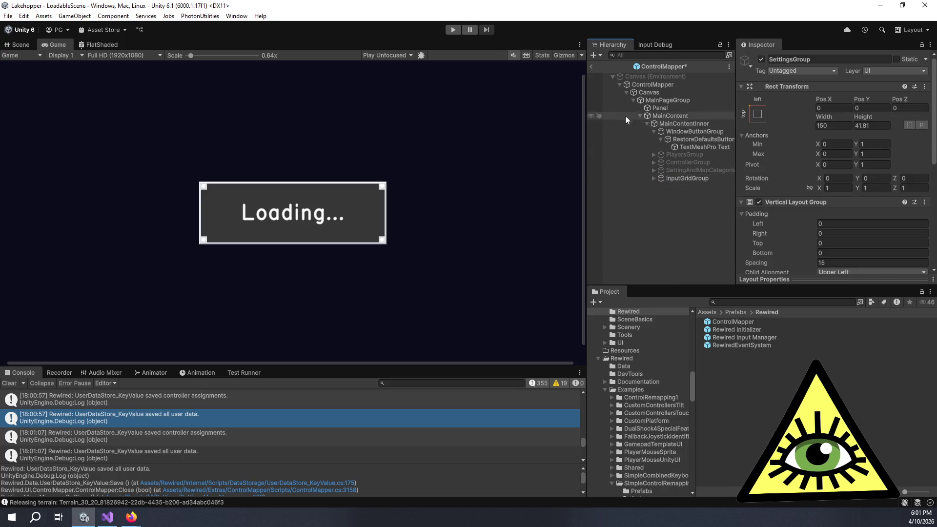
left_click(594, 66)
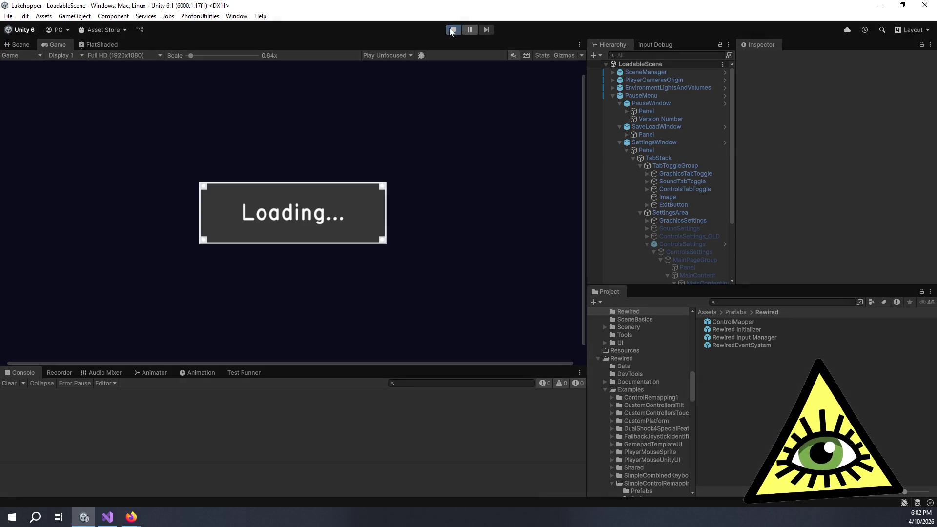
Run the game, open the Controls settings, and expand the missing-references error in an enlarged Console
left_click(451, 30)
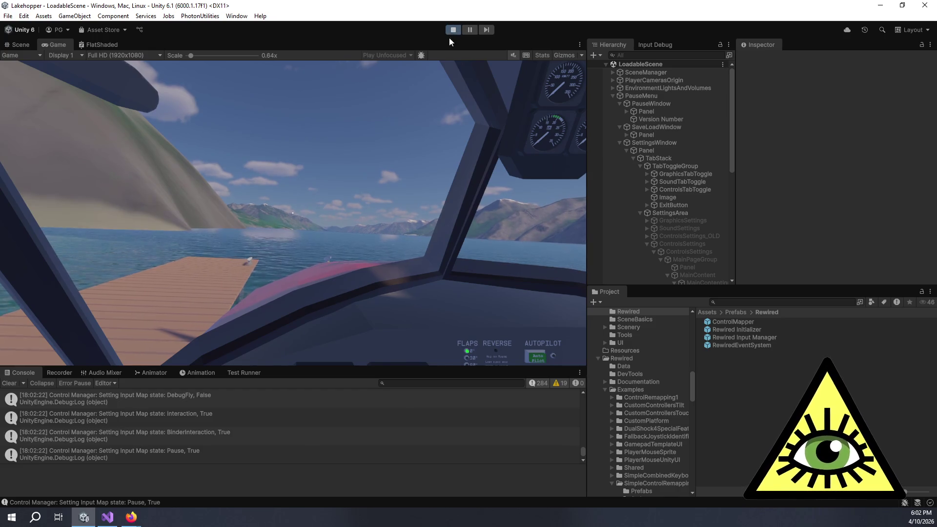
key("Escape")
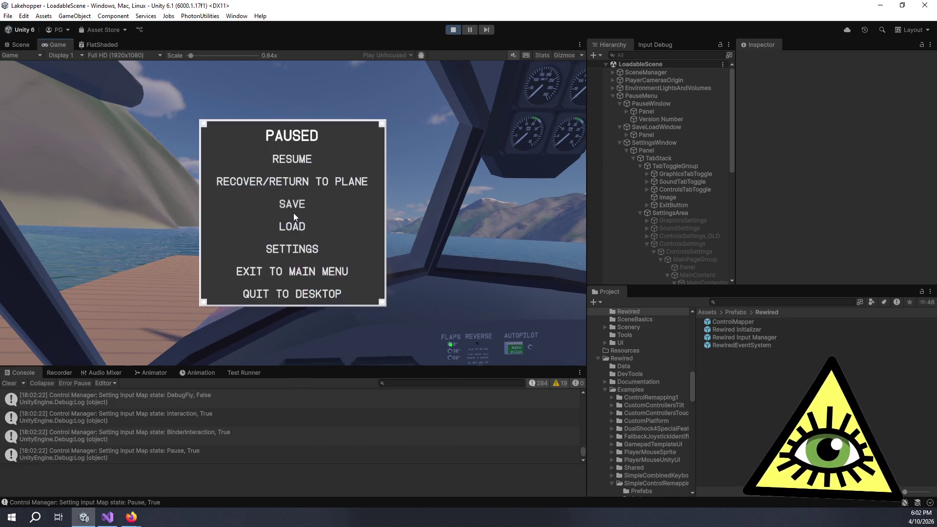
left_click(306, 246)
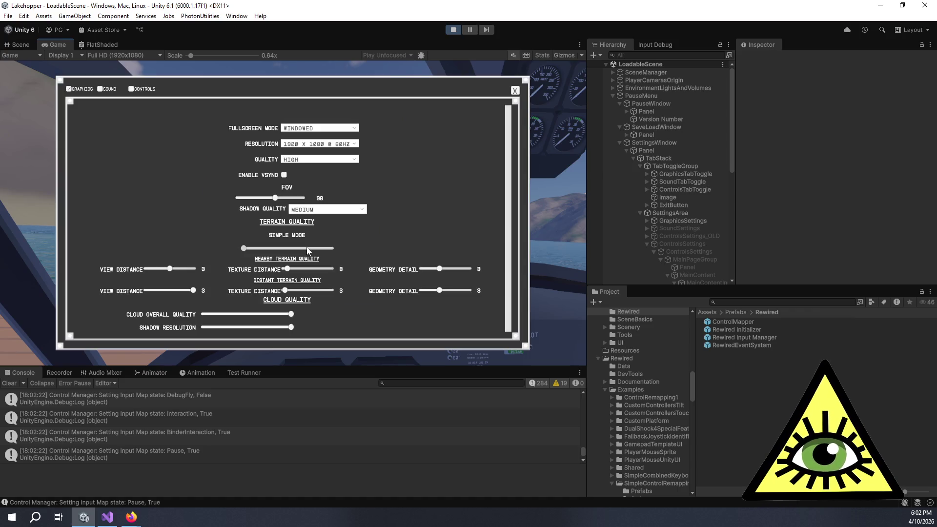
left_click(146, 89)
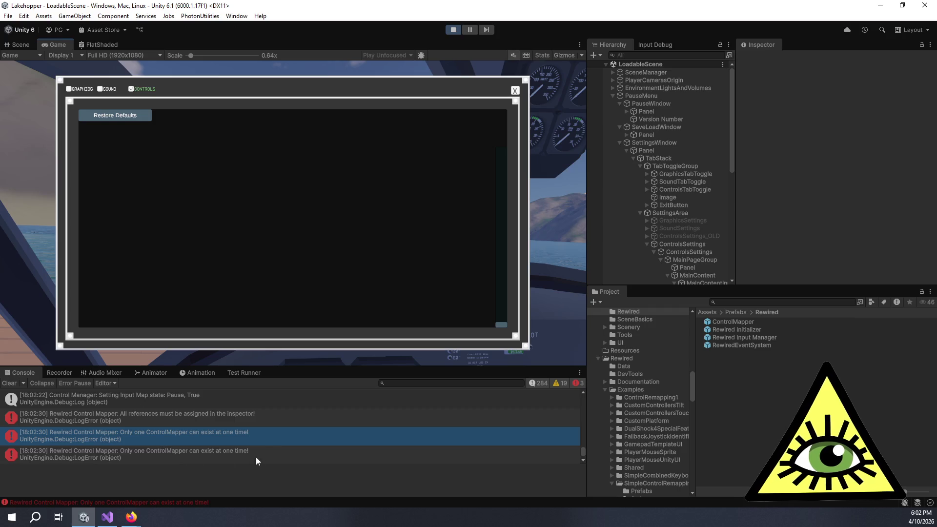
left_click(308, 413)
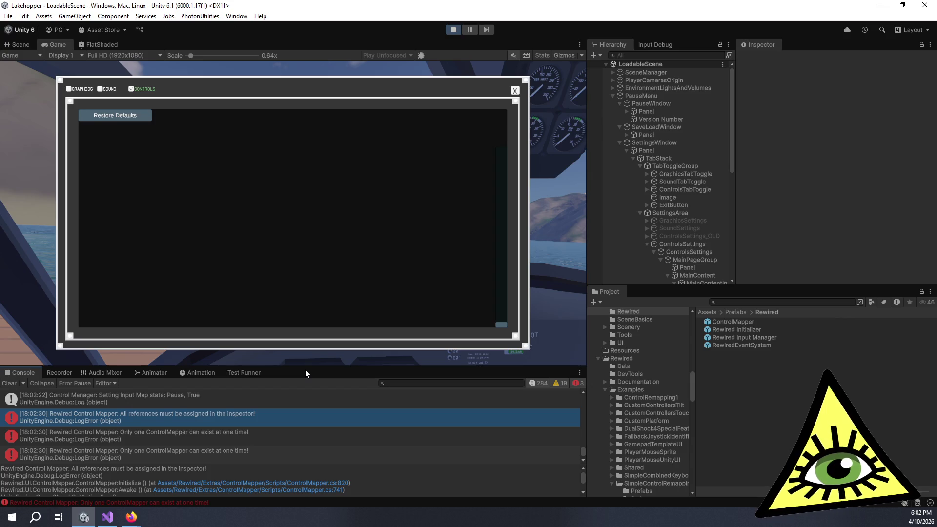
left_click_drag(305, 370, 334, 196)
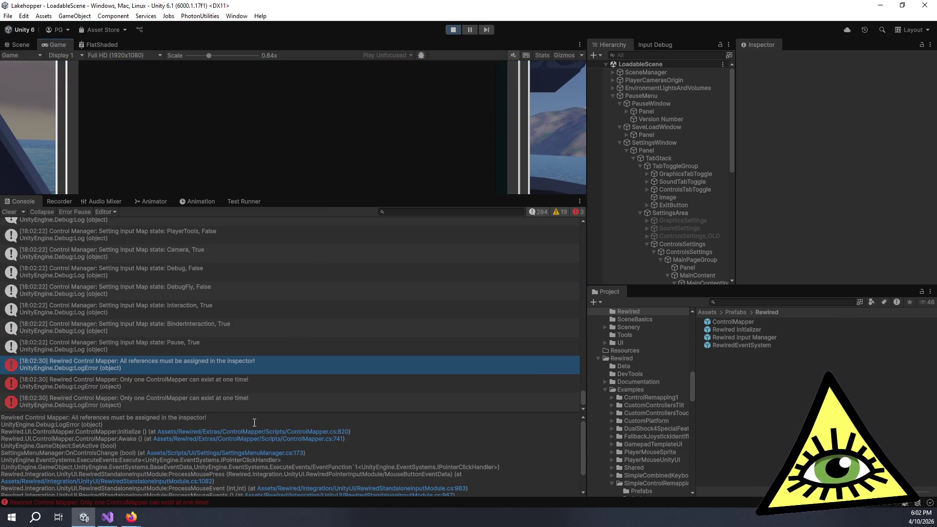
Compare the two ControlMapper errors' stack traces and follow the ControlMapper.cs:820 link into Visual Studio
left_click(275, 427)
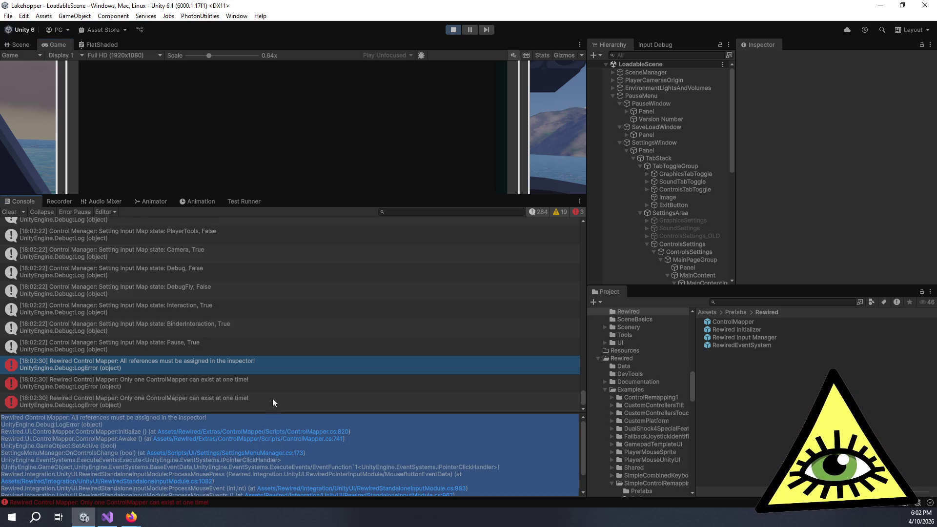
scroll(633, 228, "down", 5)
scroll(634, 230, "down", 5)
scroll(635, 231, "down", 5)
scroll(638, 239, "up", 5)
scroll(641, 235, "up", 5)
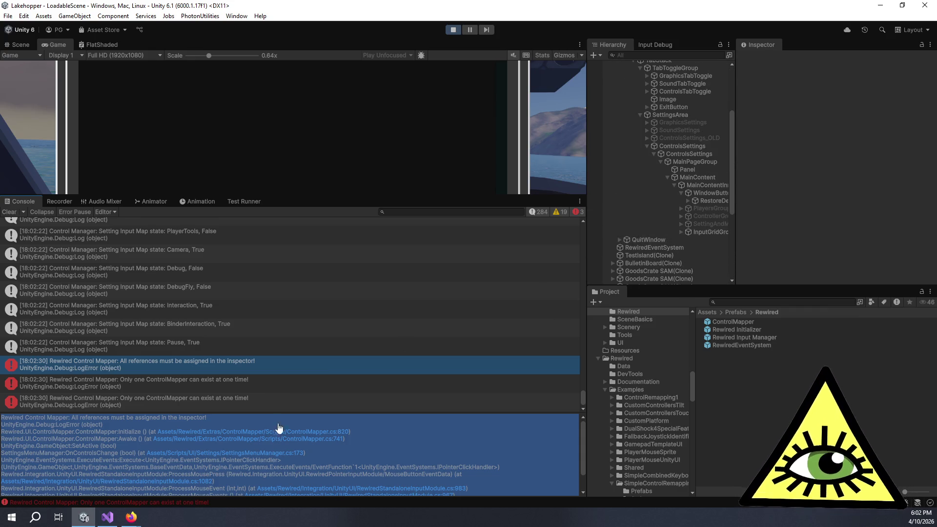
left_click(277, 390)
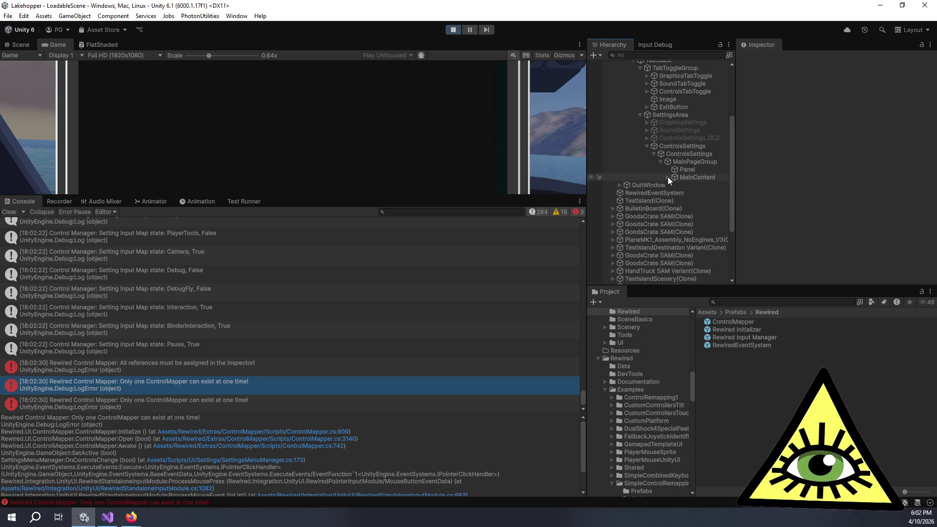
left_click(204, 368)
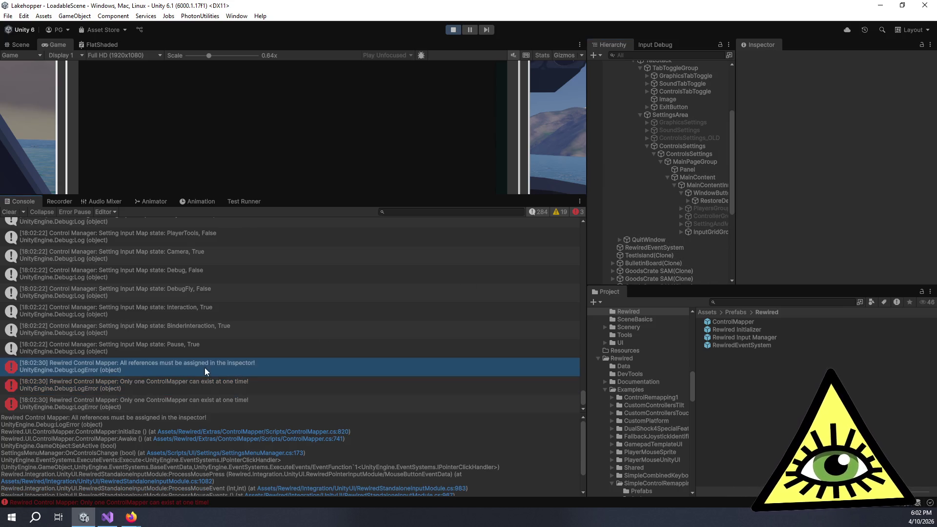
key("ctrl+a")
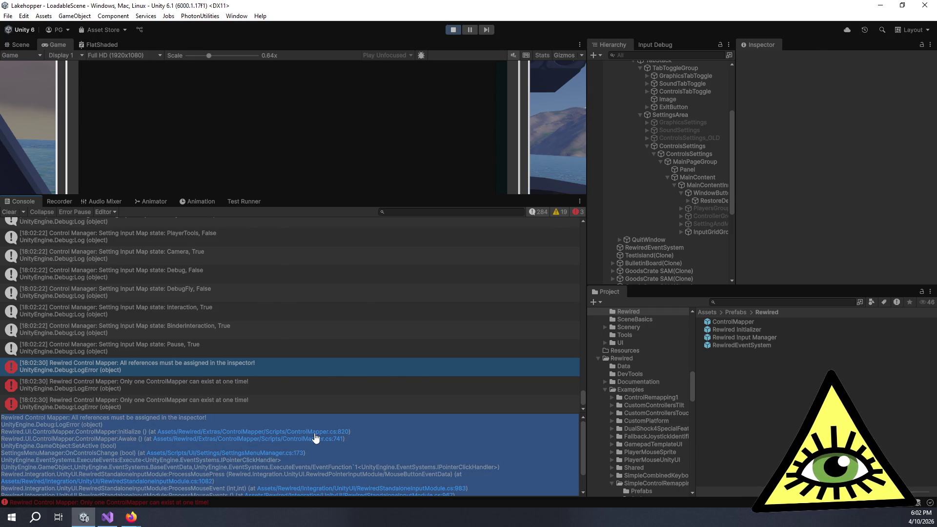
left_click(315, 438)
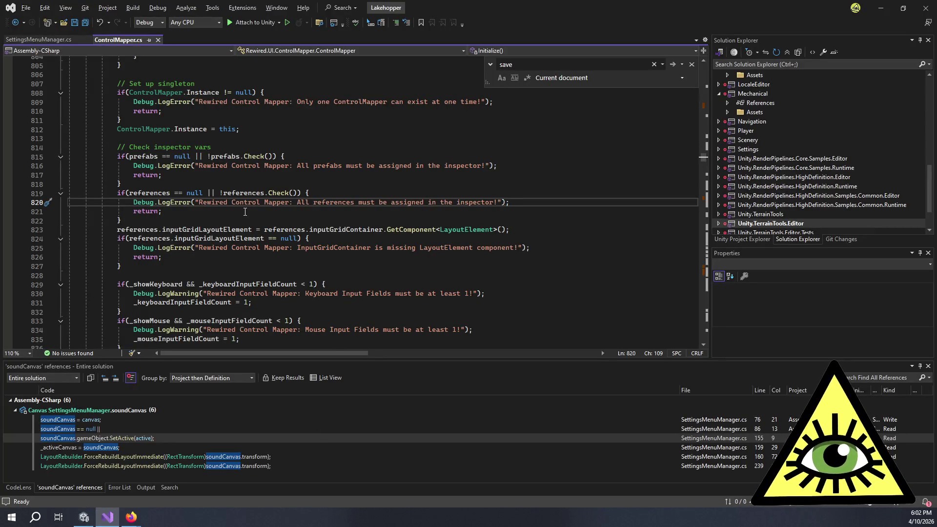
Go to the Check method's definition in ControlMapper_Classes.cs and mark its _doneButton null test
double_click(279, 193)
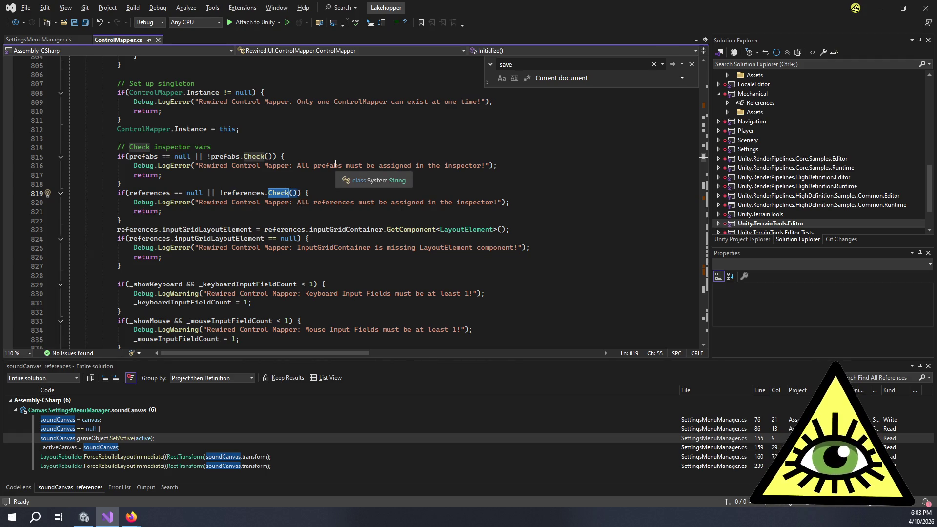
key("F12")
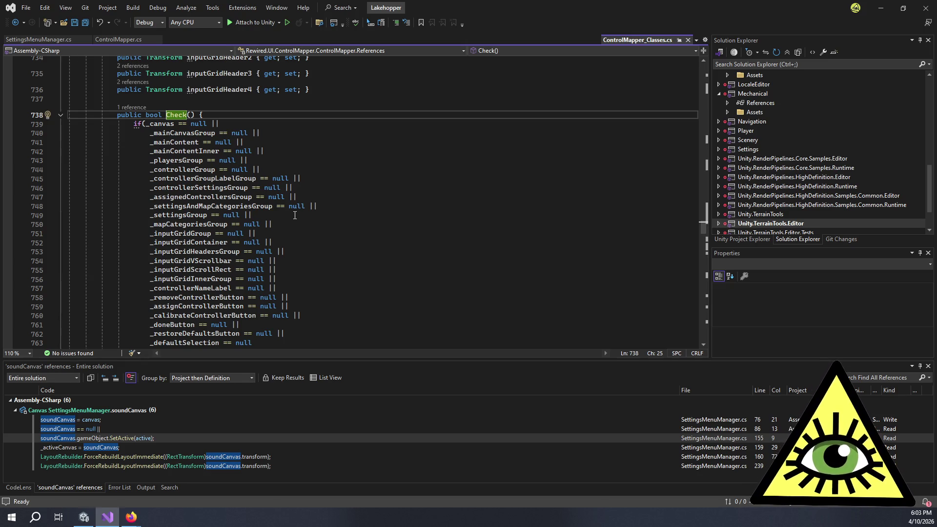
scroll(295, 214, "down", 2)
scroll(296, 214, "down", 2)
left_click(235, 215)
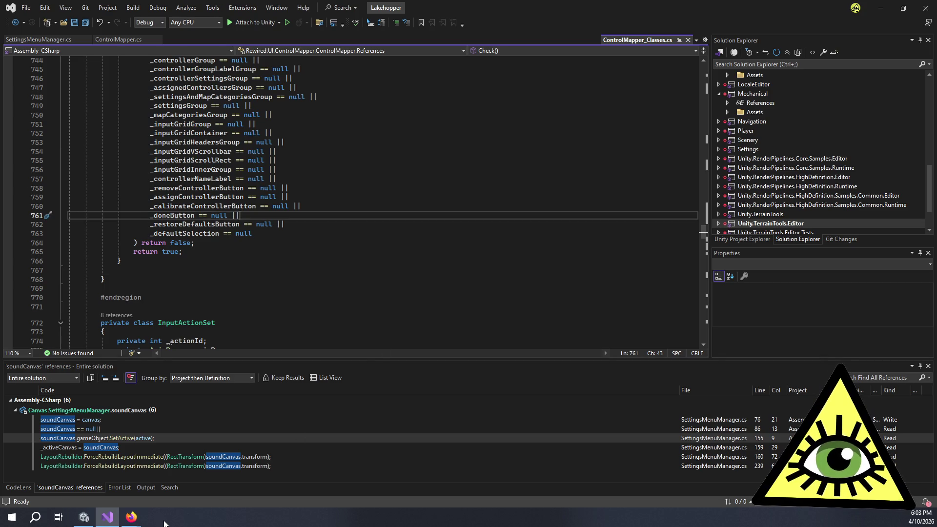
mouse_move(84, 517)
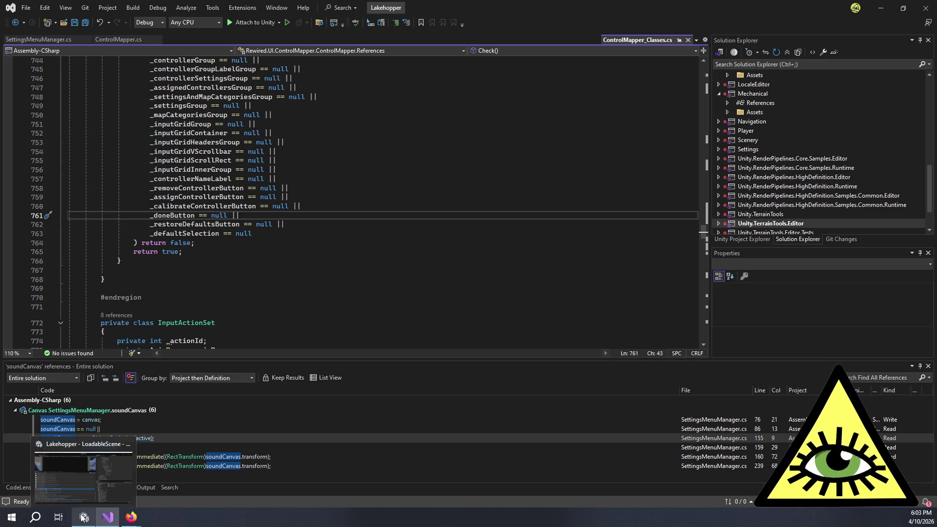
Stop the game, deactivate DoneButton in the ControlMapper prefab, and save the prefab
left_click(83, 517)
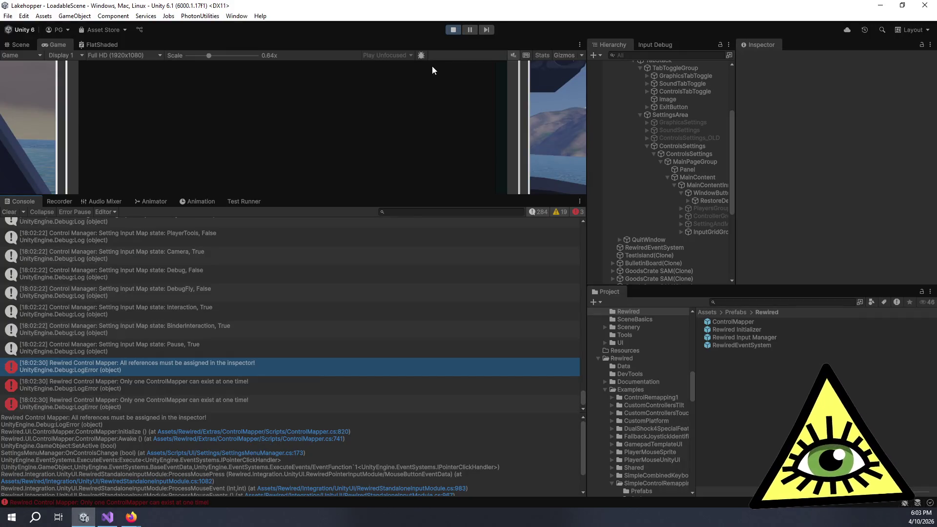
left_click(459, 28)
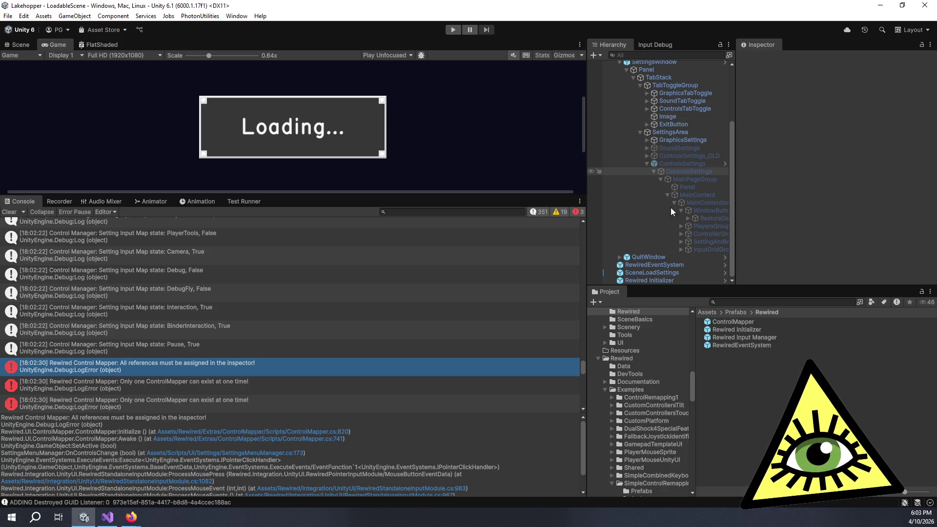
double_click(741, 322)
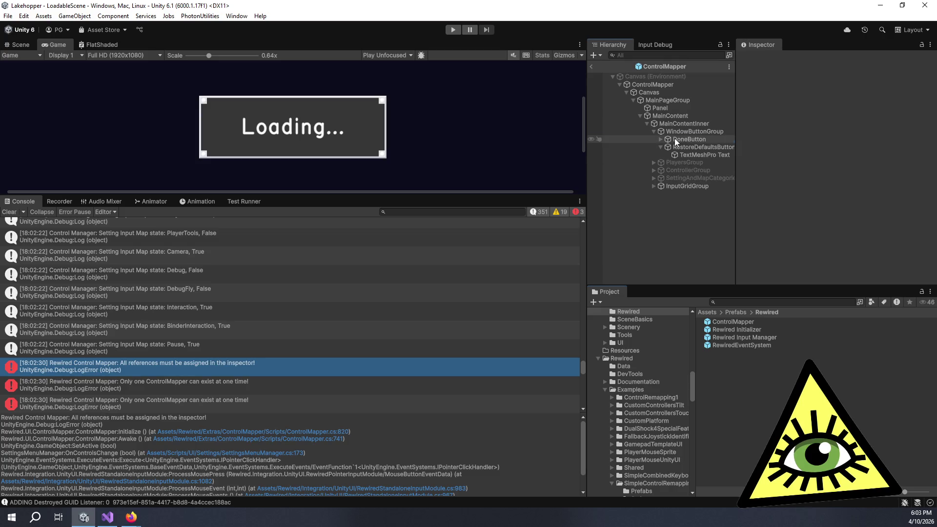
left_click(674, 138)
left_click(760, 60)
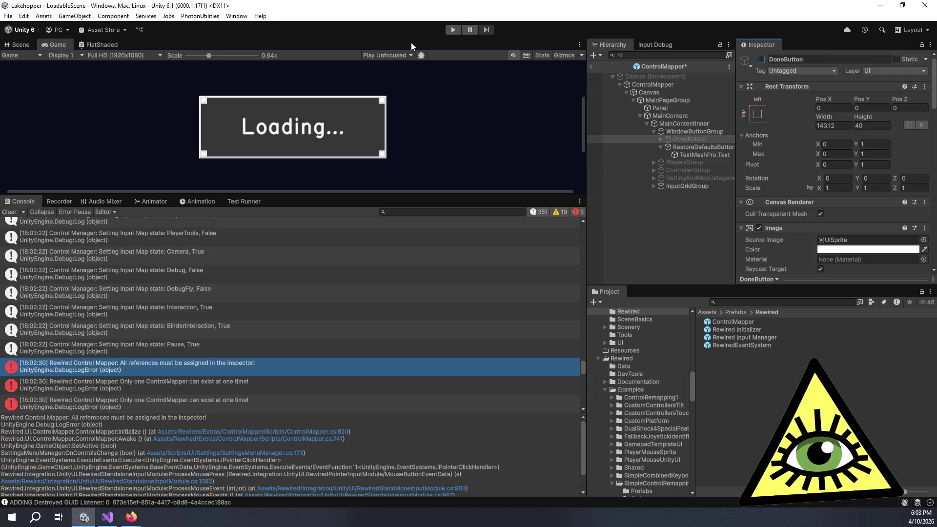
key("ctrl+s")
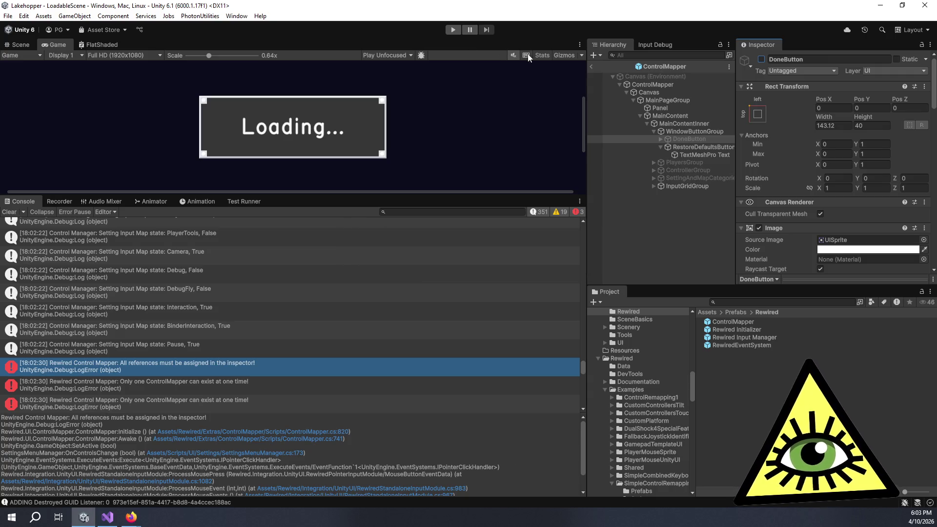
Select the ControlMapper root and expand its Internal Data references showing Done Button still assigned
left_click(639, 87)
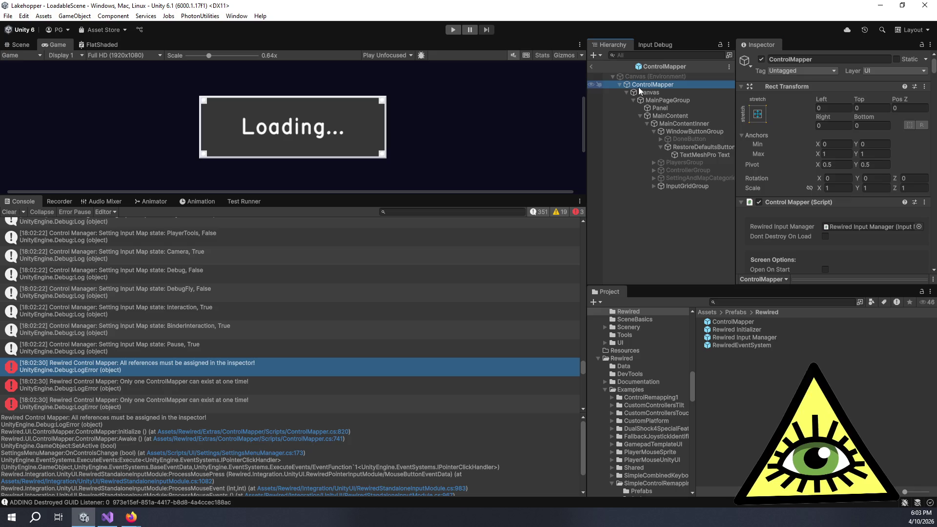
scroll(817, 202, "down", 2)
scroll(781, 206, "down", 5)
scroll(781, 206, "down", 5)
scroll(762, 204, "down", 5)
scroll(762, 204, "down", 5)
scroll(758, 205, "down", 5)
scroll(755, 203, "down", 3)
scroll(754, 203, "down", 5)
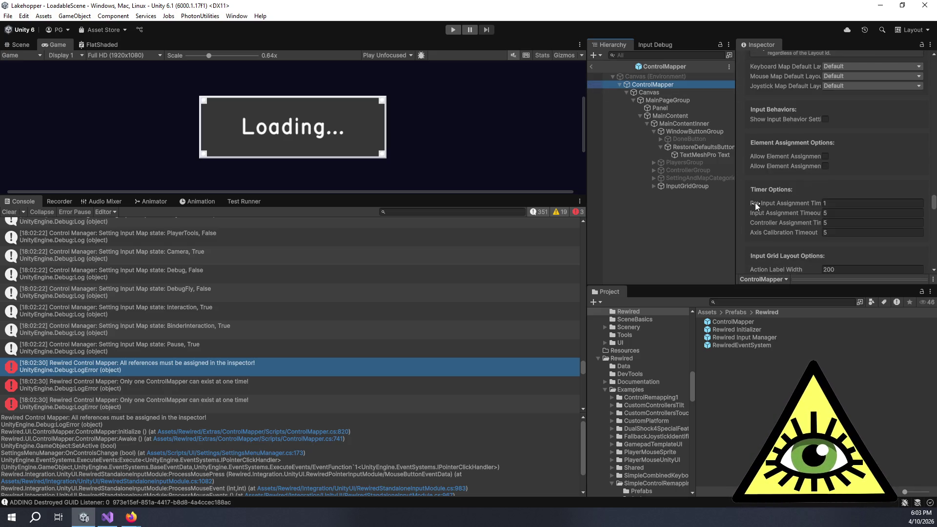
scroll(755, 196, "down", 5)
scroll(757, 198, "down", 5)
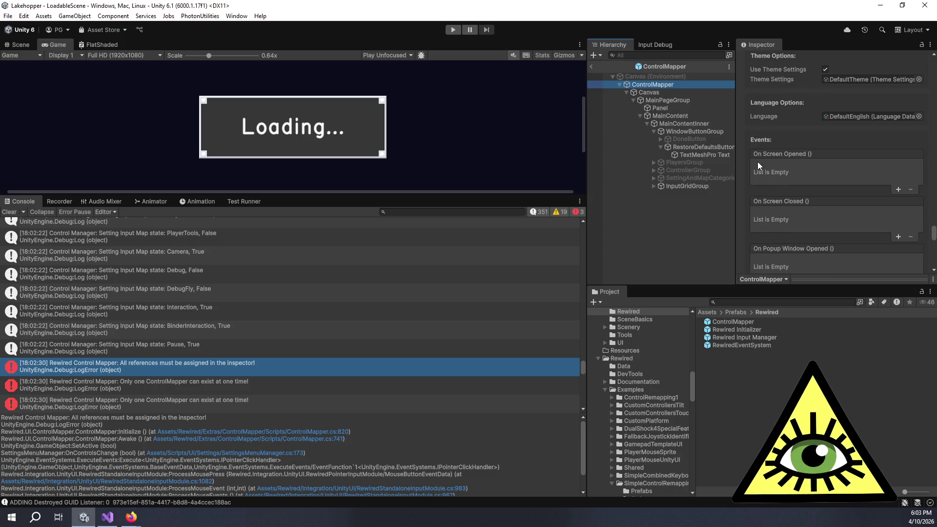
scroll(757, 162, "down", 5)
scroll(758, 163, "down", 5)
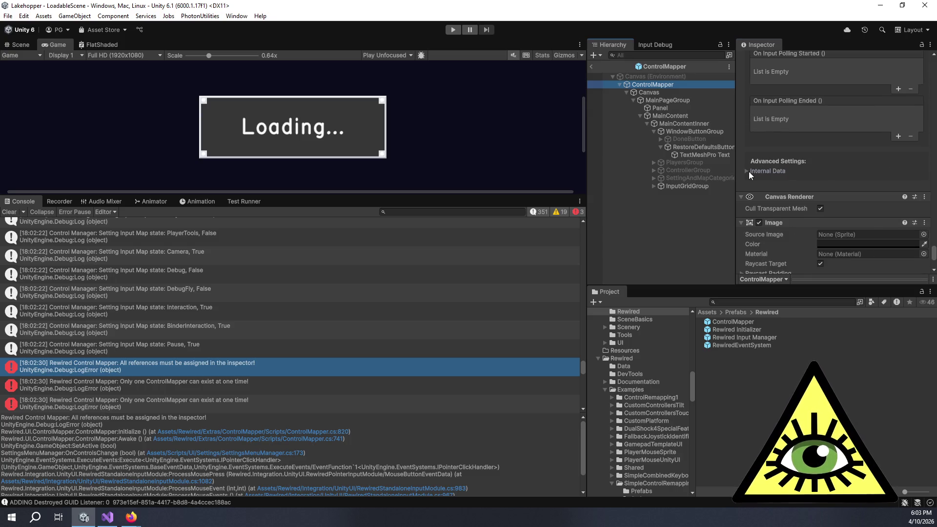
left_click(749, 171)
scroll(741, 190, "down", 3)
scroll(740, 198, "down", 2)
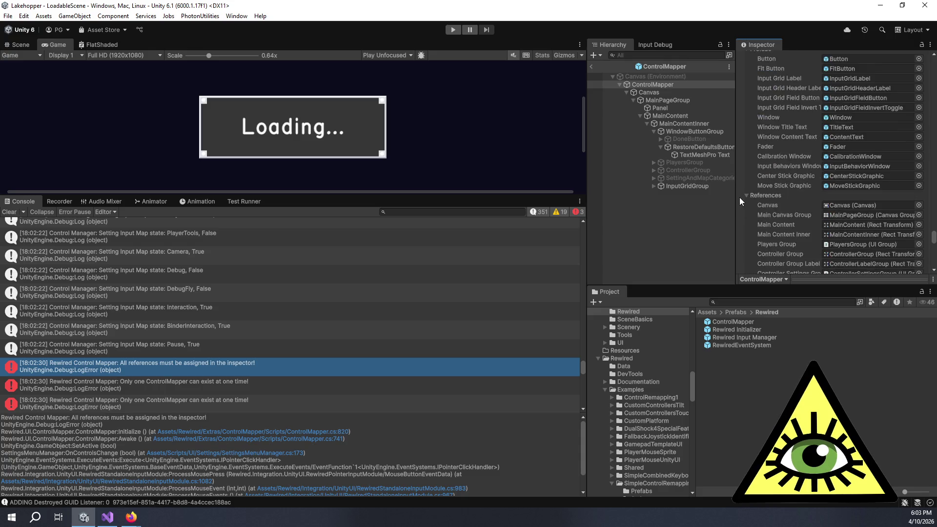
scroll(759, 155, "down", 3)
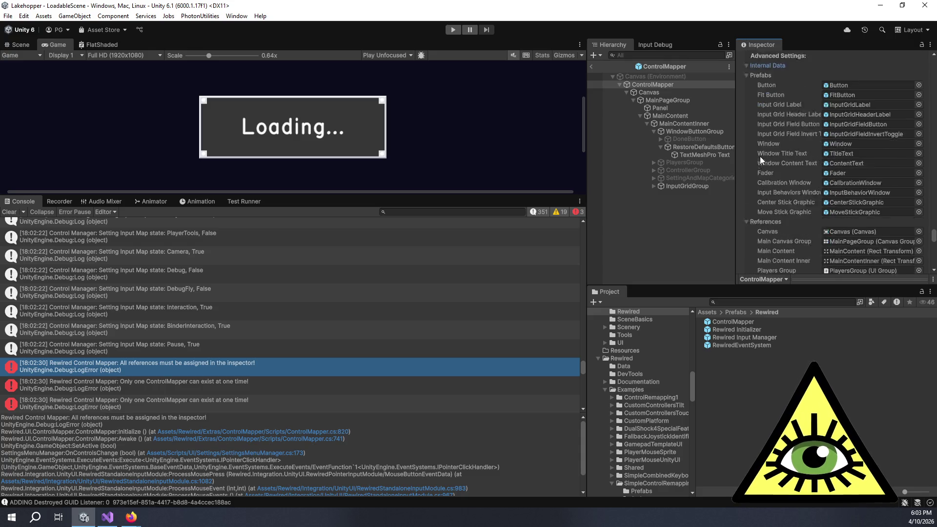
scroll(760, 156, "down", 3)
scroll(767, 168, "down", 3)
scroll(768, 172, "down", 1)
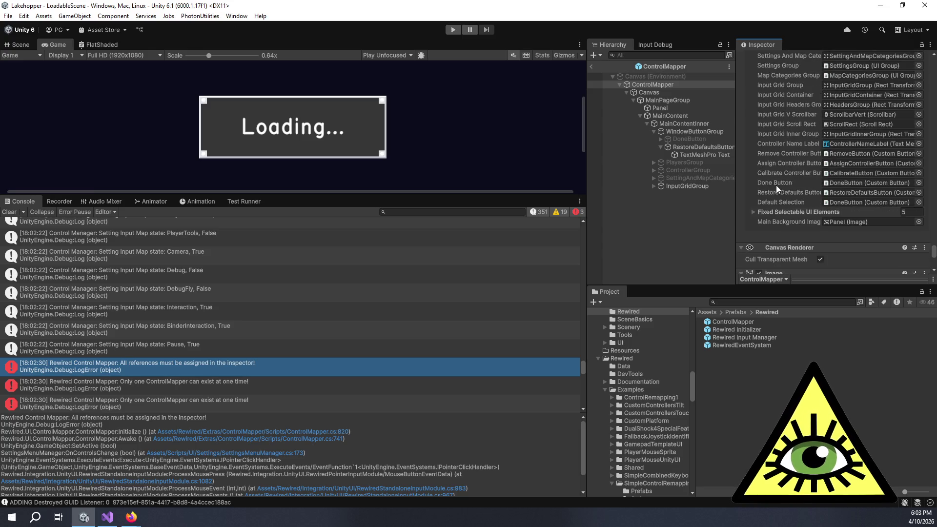
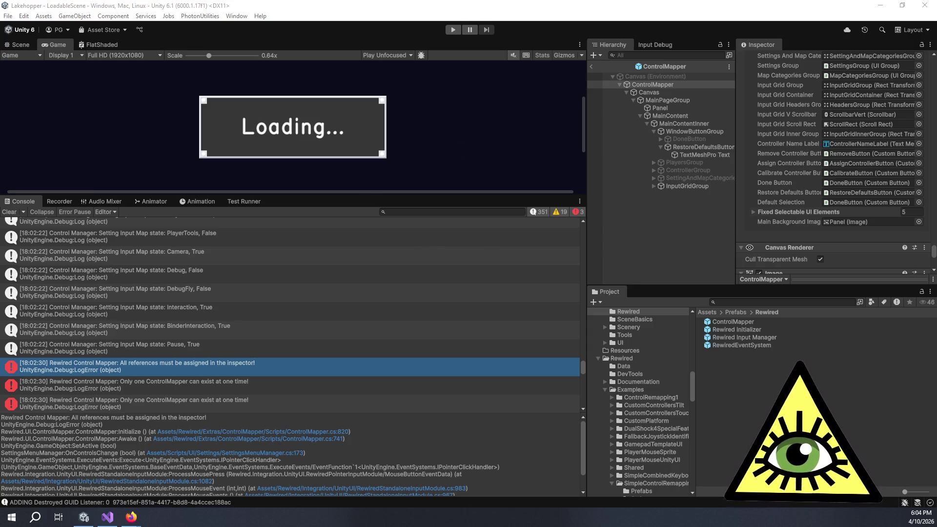
Exit the ControlMapper prefab to the full Lakehopper scene and enlarge the game preview
left_click_drag(523, 194, 523, 275)
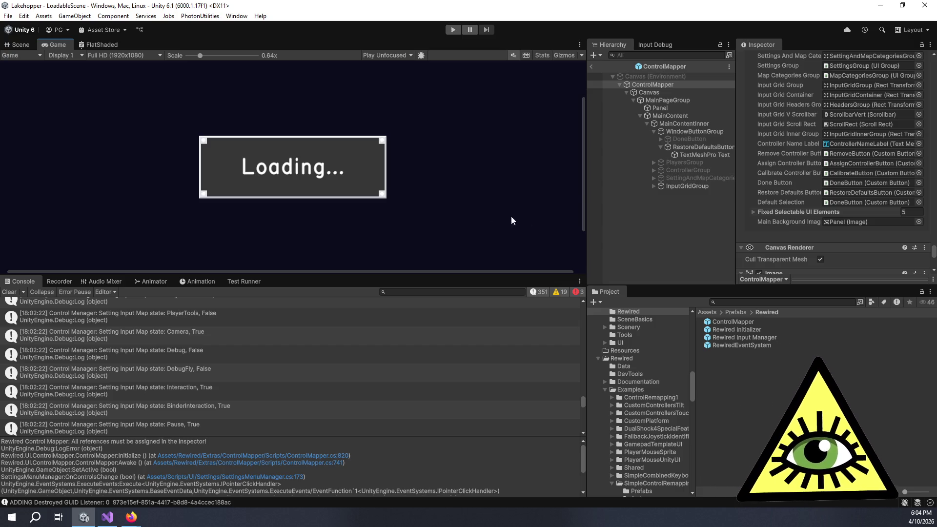
left_click(667, 236)
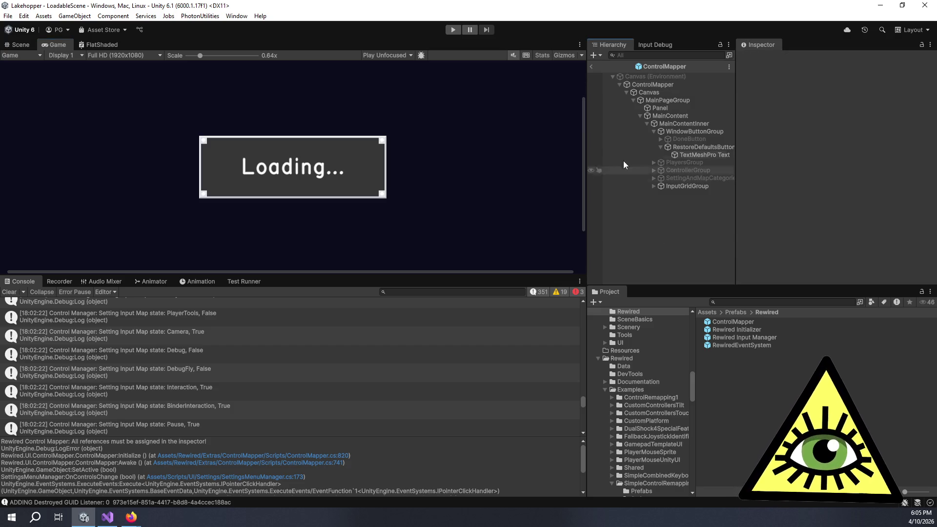
left_click(591, 65)
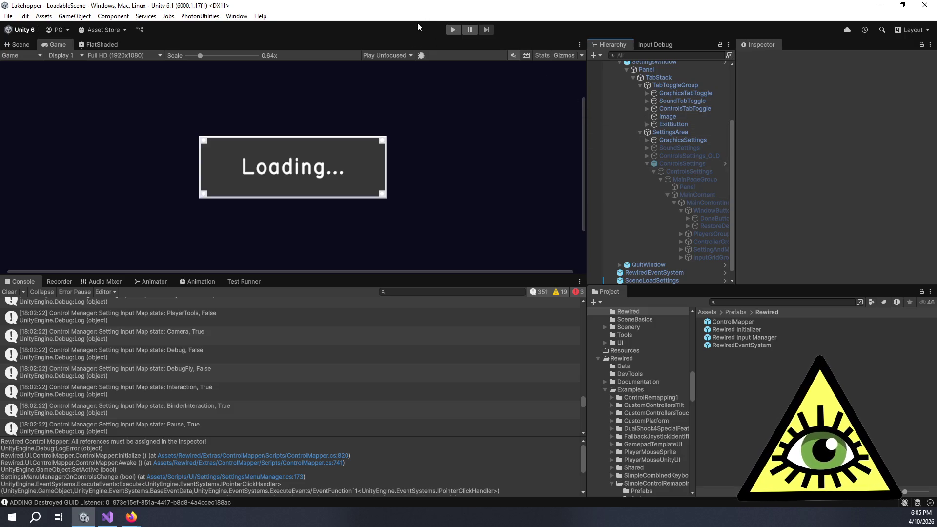
left_click_drag(505, 277, 505, 347)
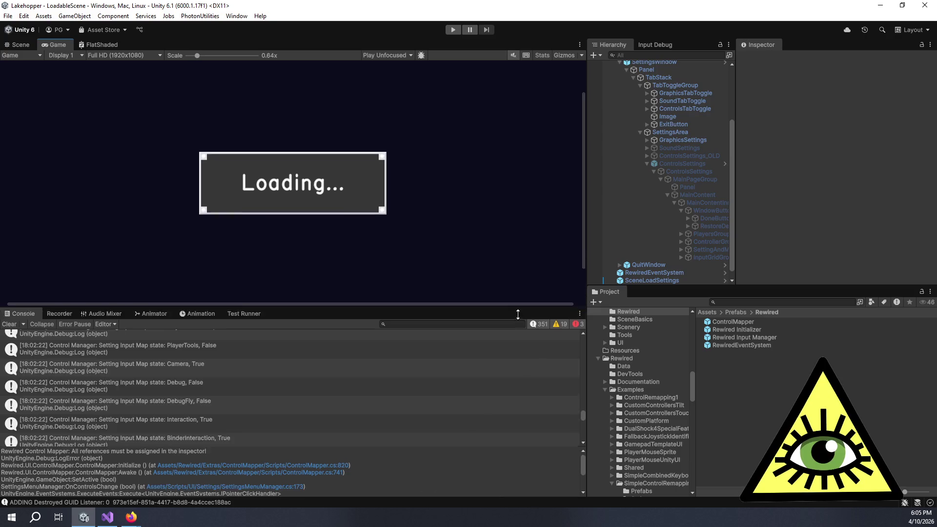
Start play mode, let Lakehopper load, and bring up its pause menu with Escape
left_click(11, 363)
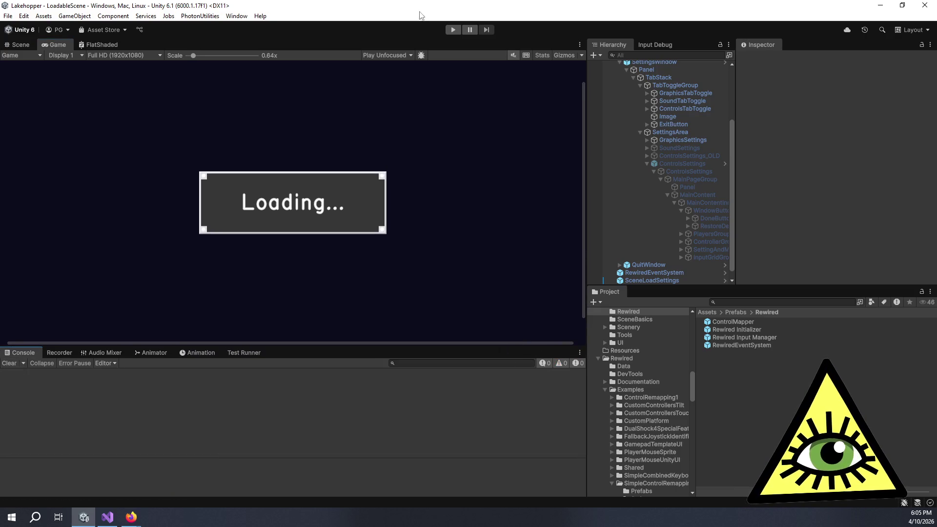
left_click(452, 29)
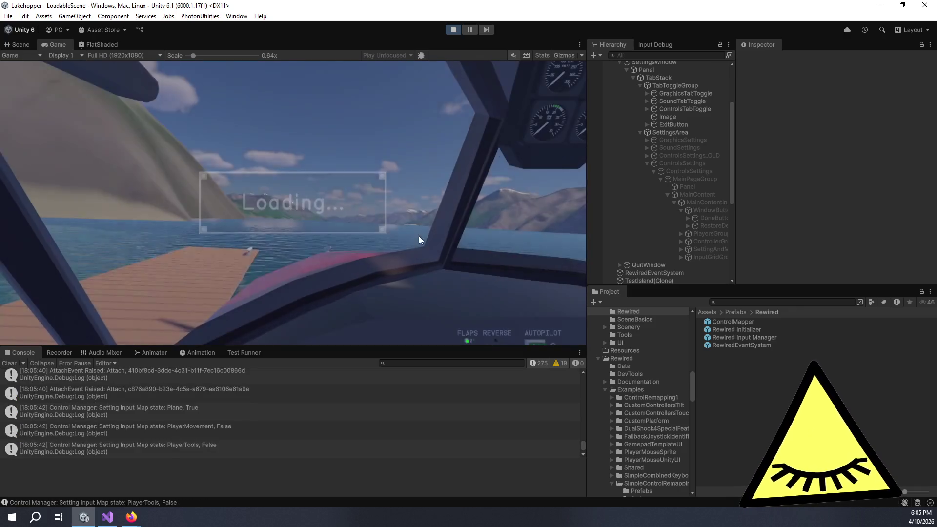
key("Escape")
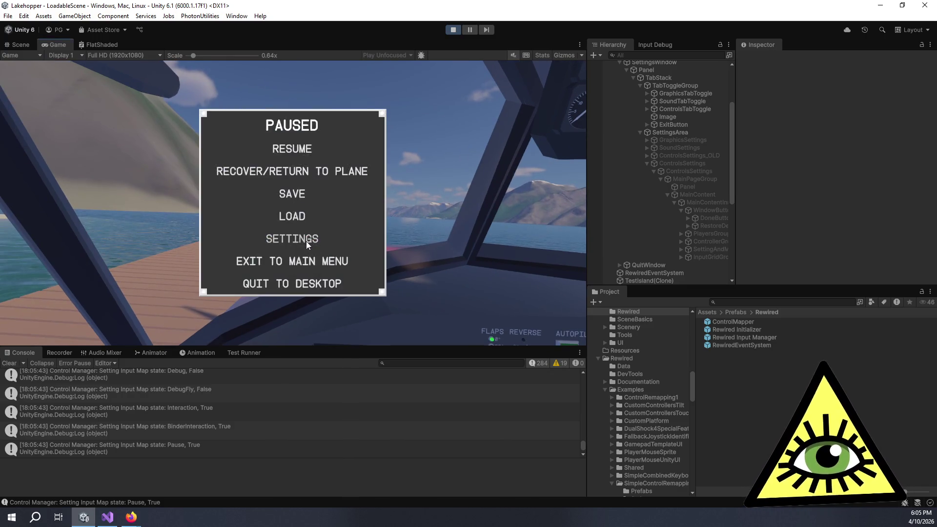
left_click(305, 238)
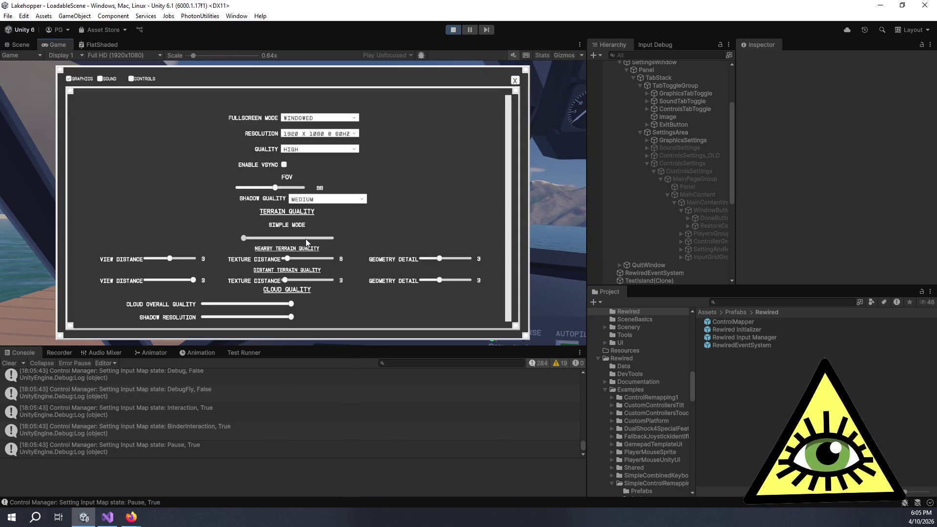
left_click(145, 78)
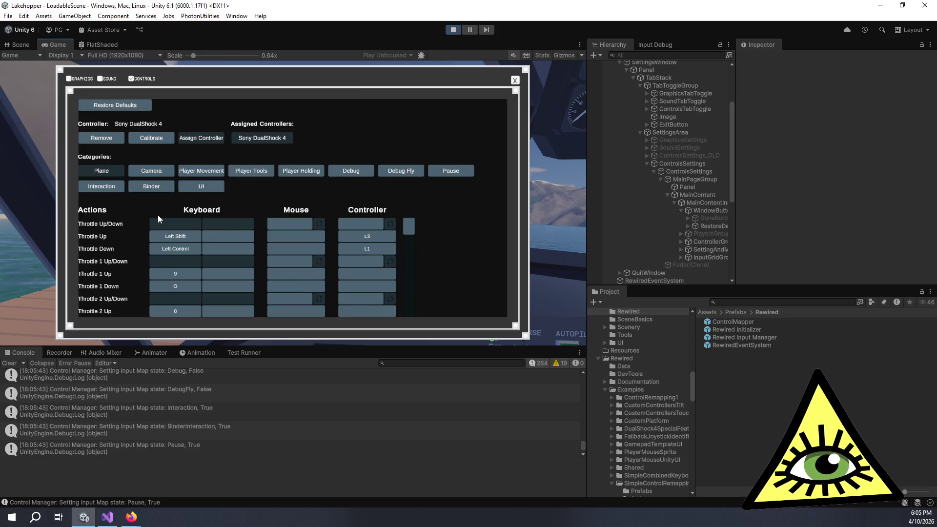
scroll(178, 251, "down", 5)
scroll(179, 252, "down", 5)
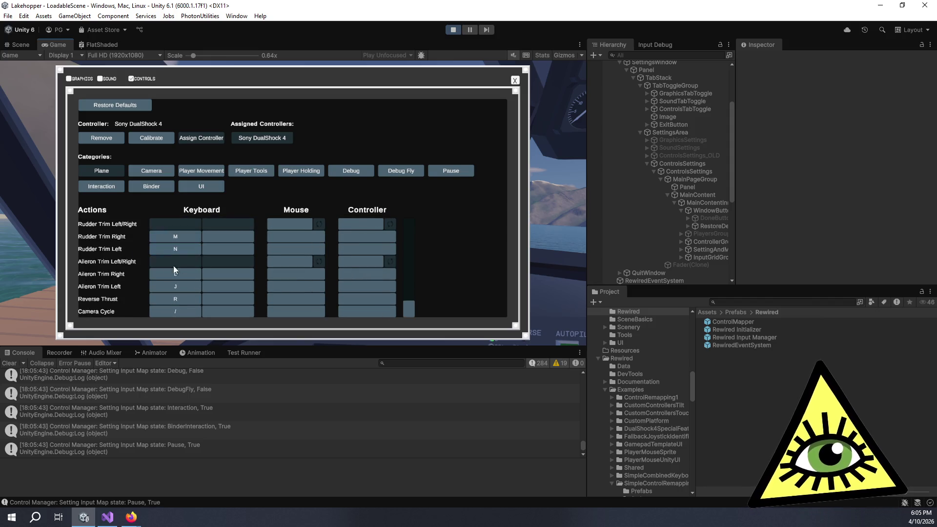
scroll(129, 267, "up", 10)
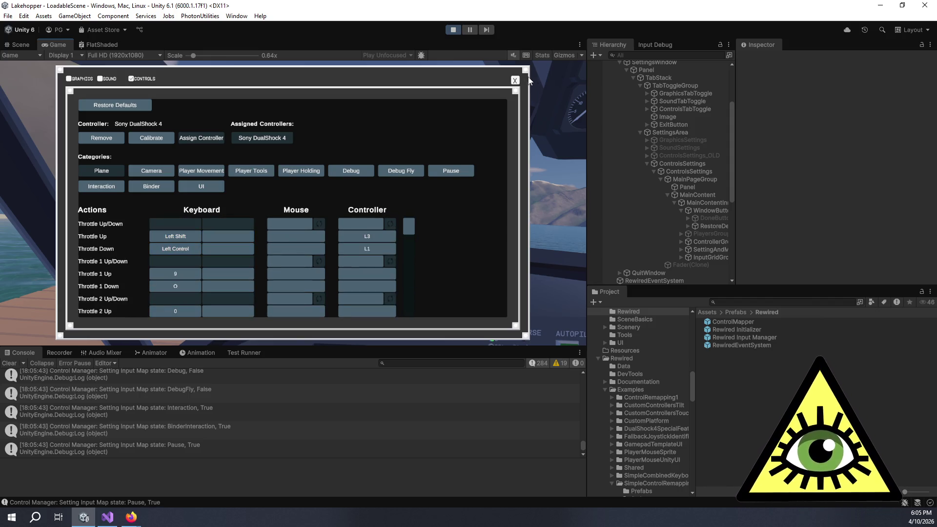
left_click(515, 80)
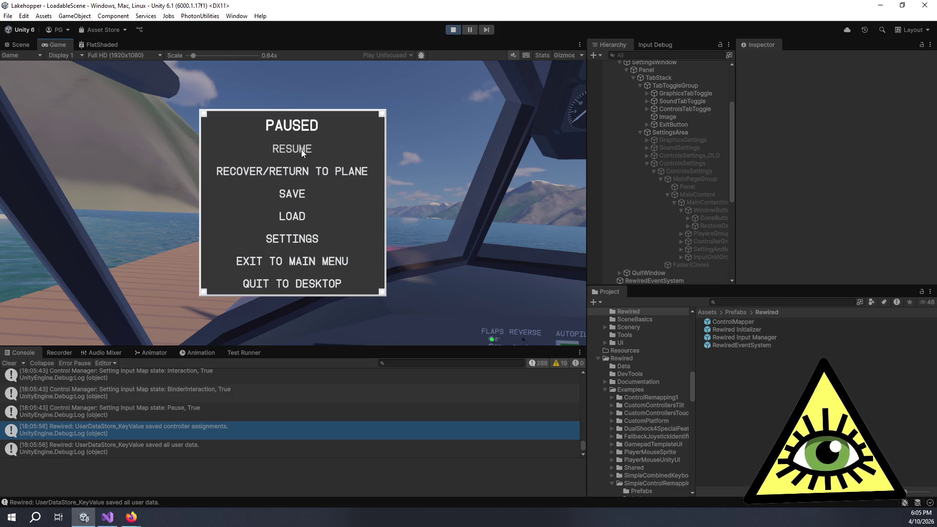
Reopen the controls settings, browse Camera, Player Movement and Player Tools bindings, then request Restore Defaults
left_click(290, 239)
scroll(110, 257, "down", 3)
scroll(117, 260, "down", 3)
scroll(119, 261, "down", 3)
scroll(119, 260, "down", 3)
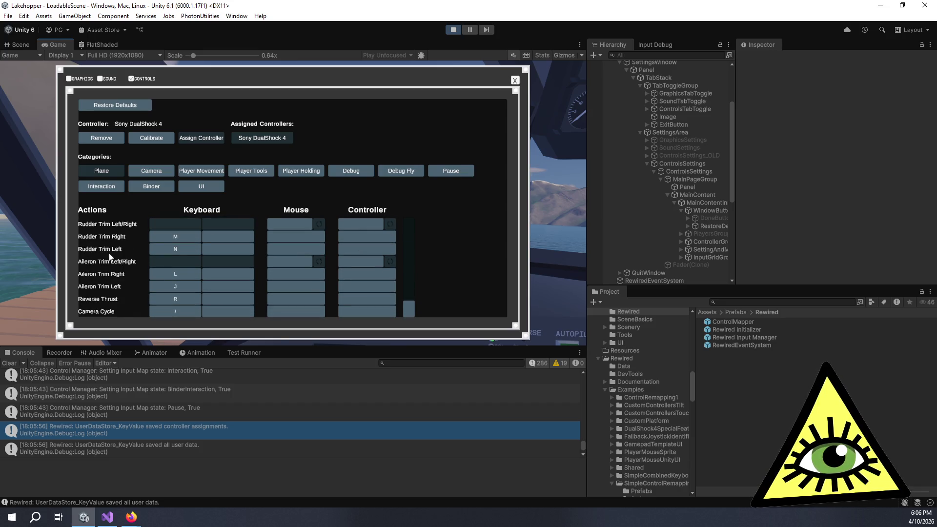
scroll(110, 256, "up", 5)
scroll(126, 223, "up", 5)
left_click(148, 174)
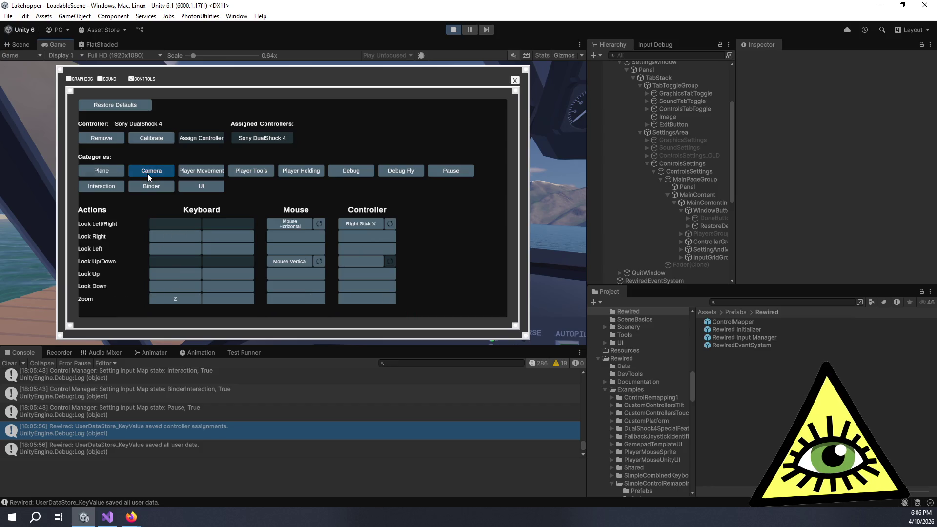
left_click(205, 174)
left_click(251, 170)
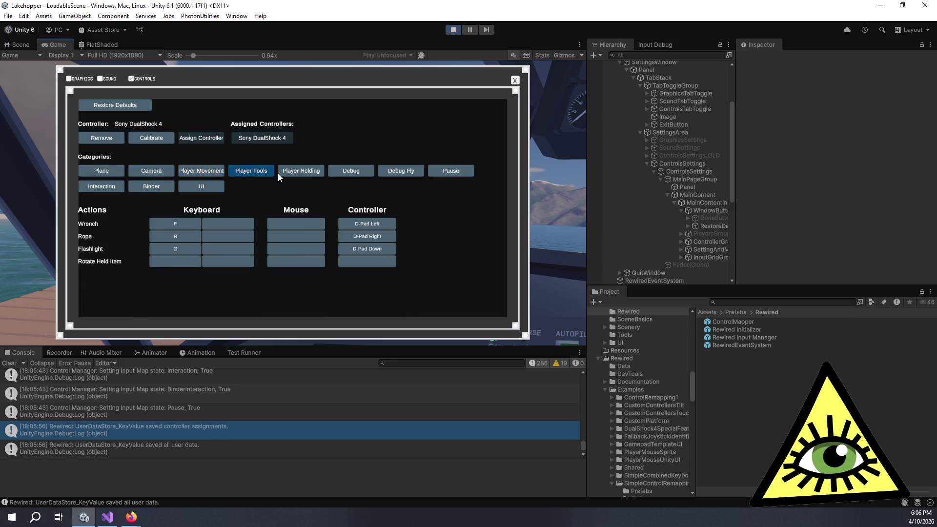
left_click(150, 172)
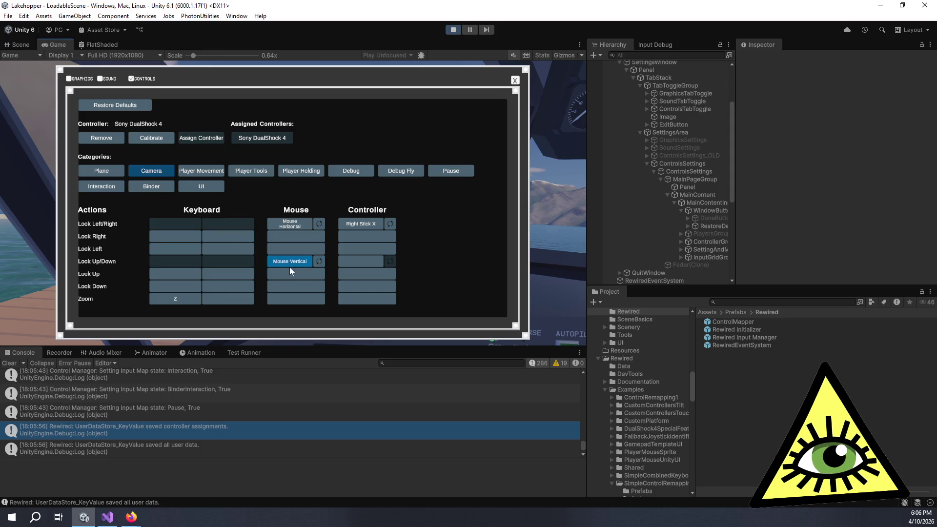
left_click(115, 104)
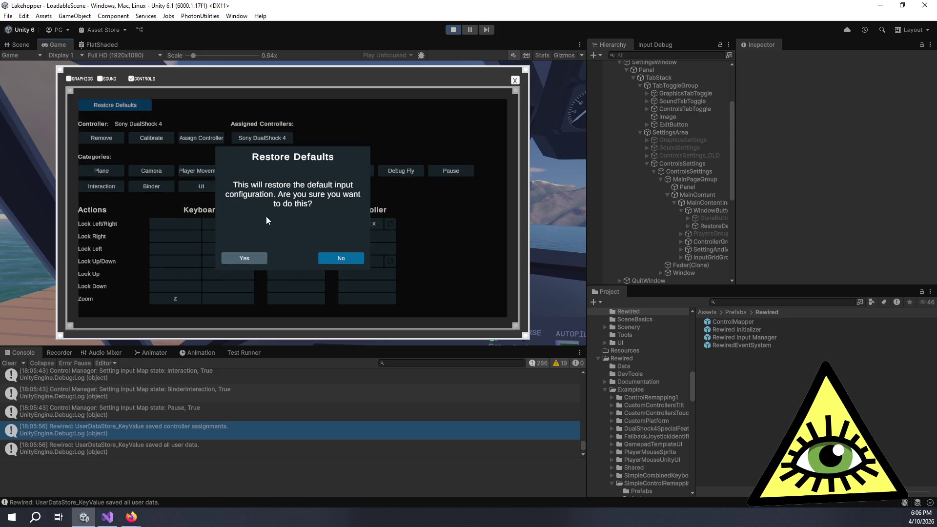
Restore defaults, bind D-Pad Right/Left to Look Right/Left replacing conflicts, and close settings
left_click(253, 260)
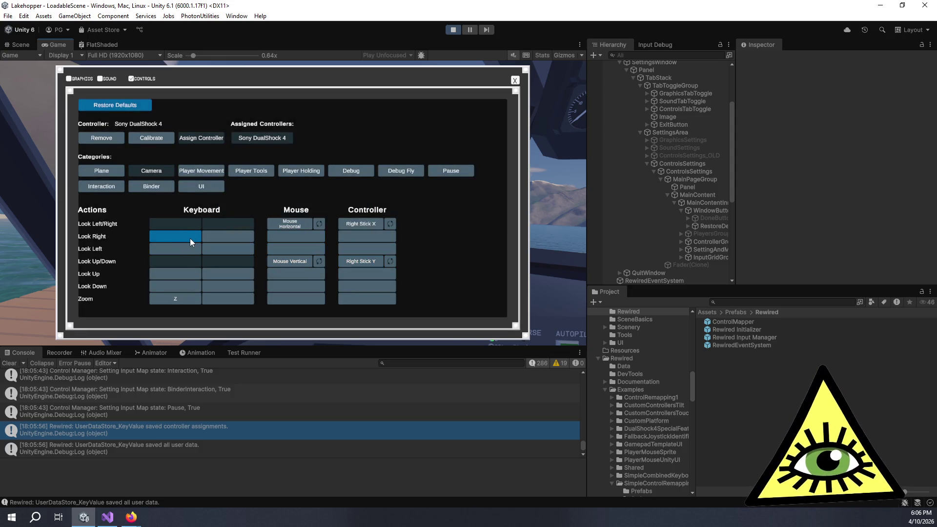
left_click(365, 238)
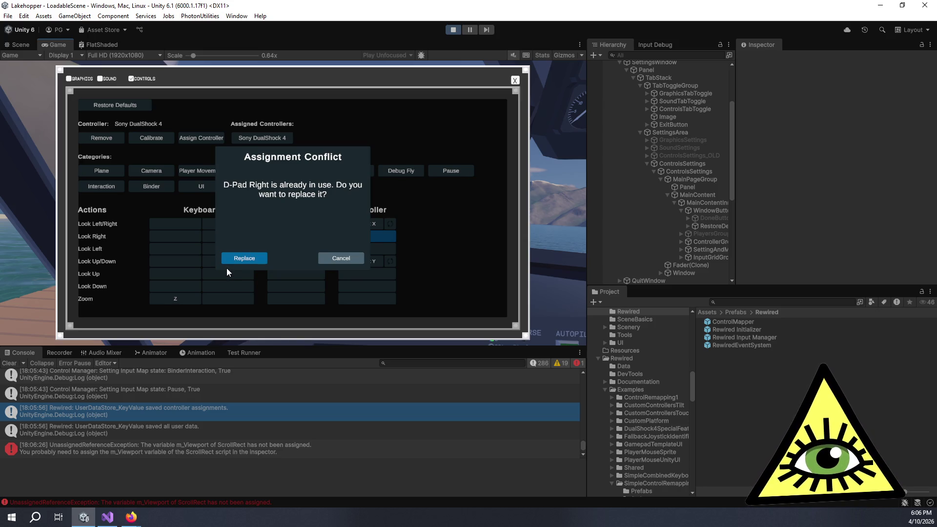
left_click(242, 258)
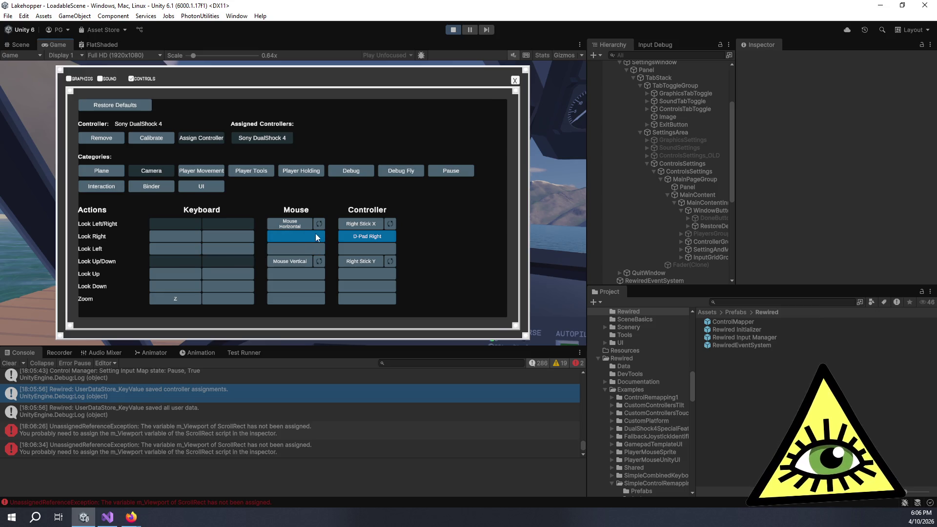
left_click(354, 247)
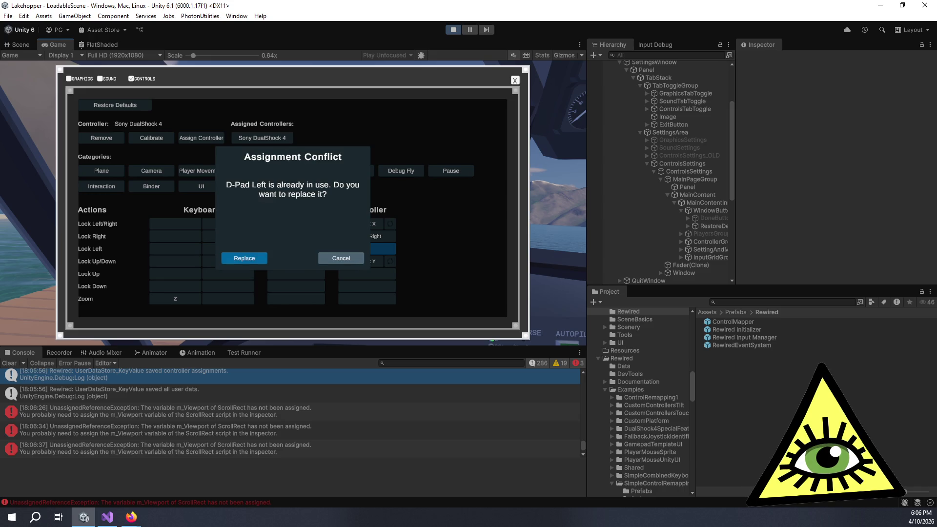
key("Return")
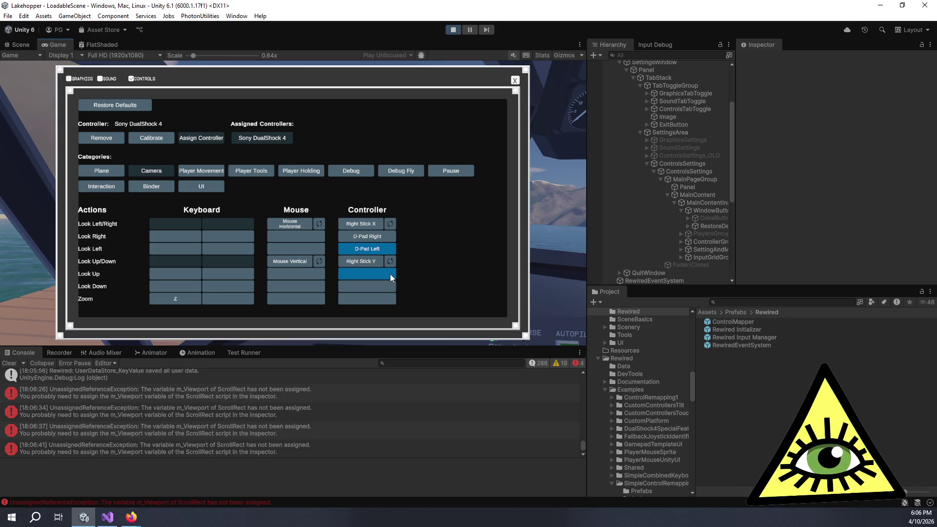
left_click(515, 80)
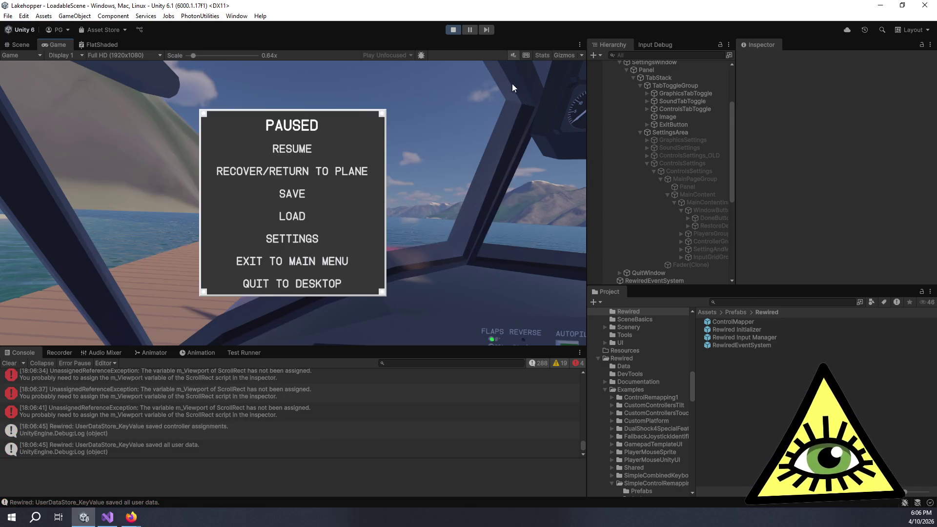
Resume, re-pause, reopen settings via the keyboard and request Restore Defaults again
left_click(293, 149)
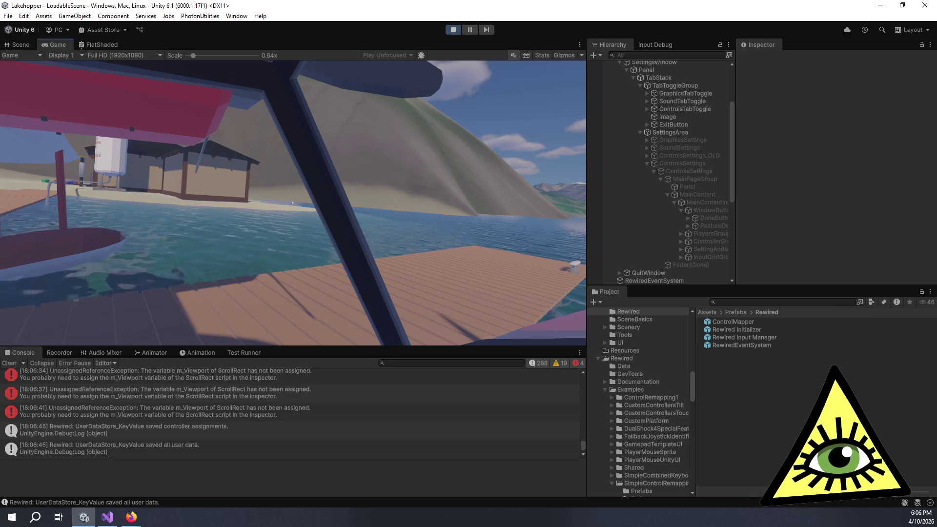
key("Escape")
key("Down")
key("Down")
key("Down")
key("Down")
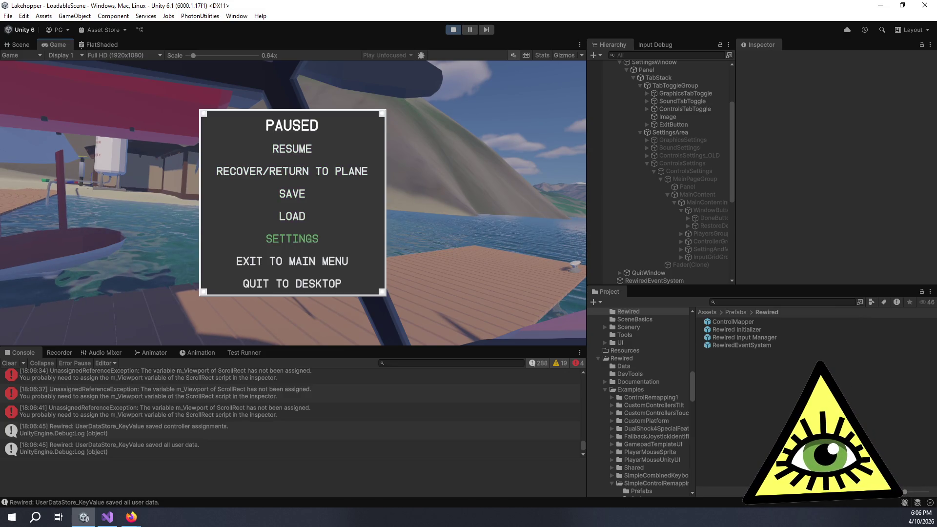
key("Return")
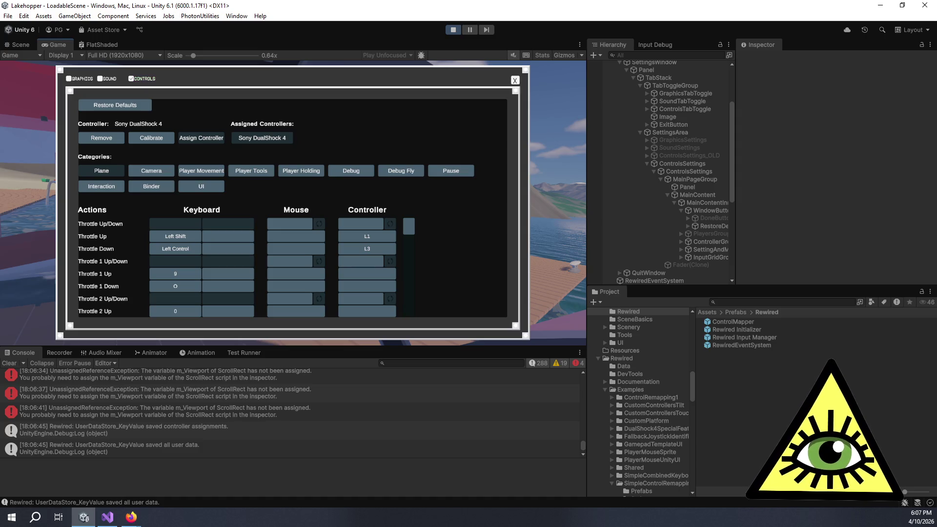
left_click(113, 106)
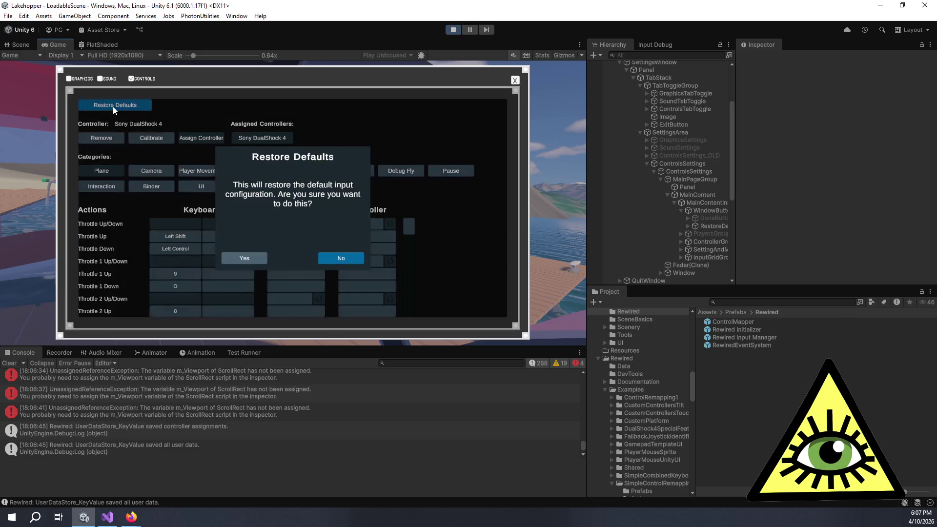
Confirm restoring defaults, review Player Tools through UI category bindings, and close settings
left_click(256, 257)
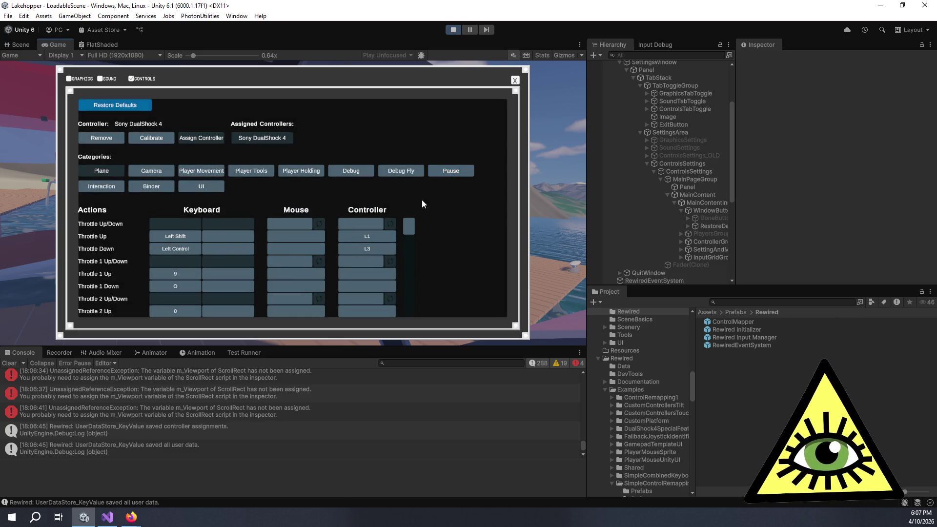
left_click(245, 171)
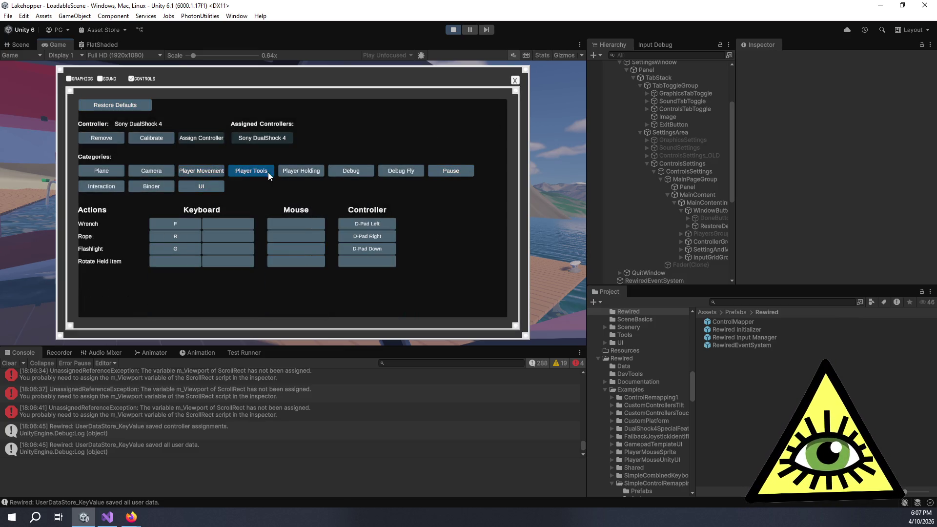
left_click(306, 171)
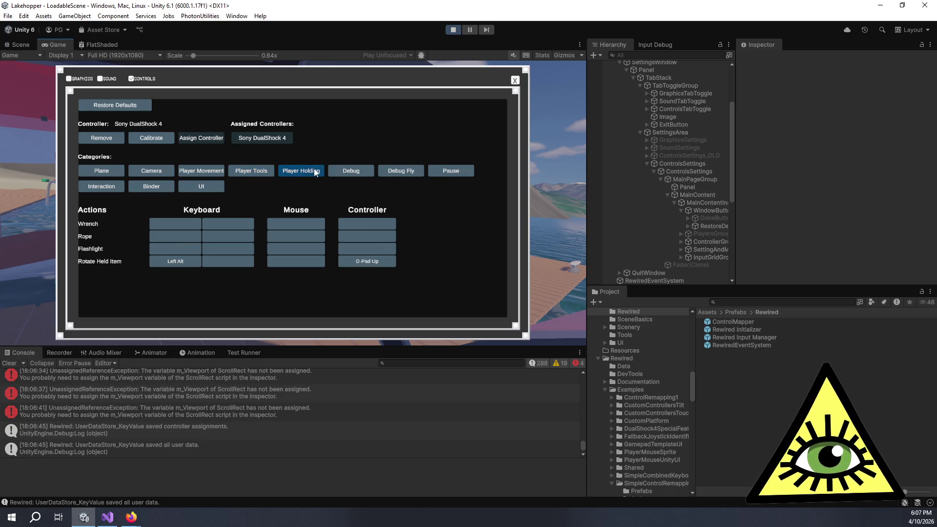
left_click(341, 169)
left_click(395, 172)
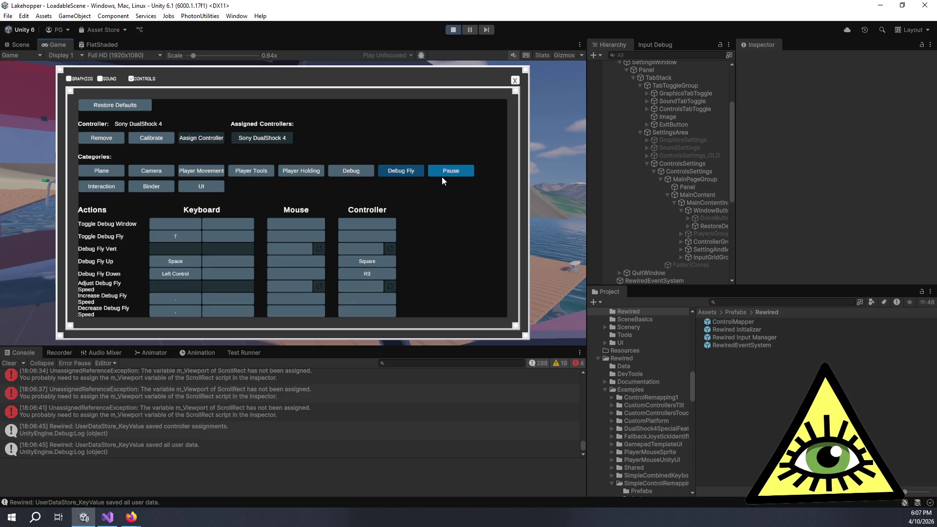
left_click(441, 176)
left_click(110, 187)
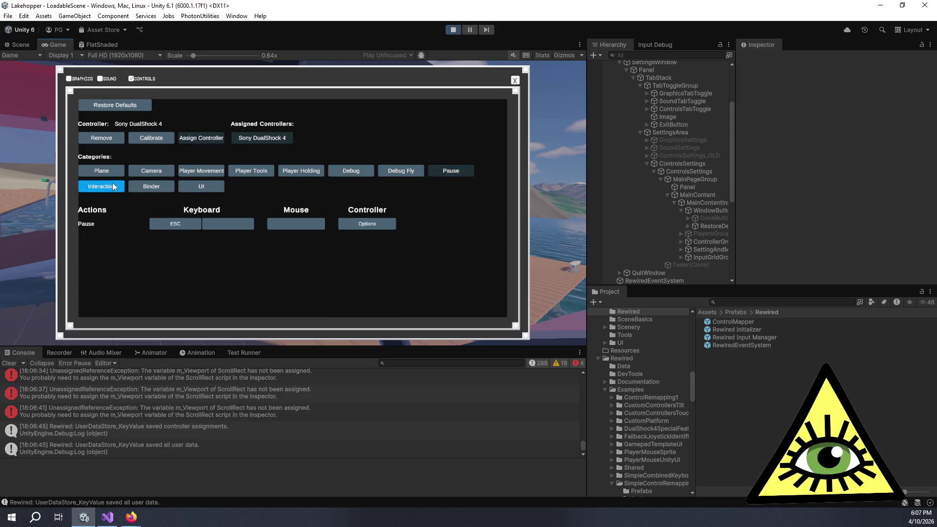
left_click(193, 187)
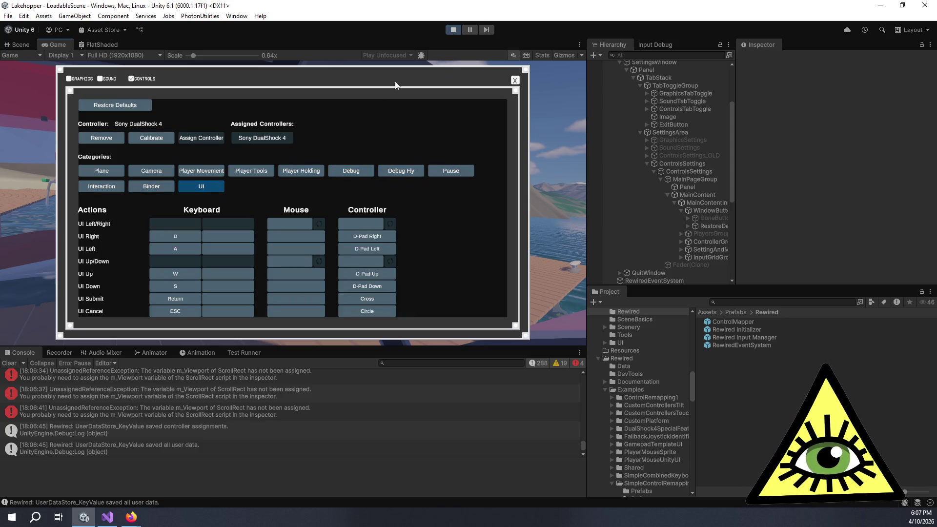
left_click(516, 80)
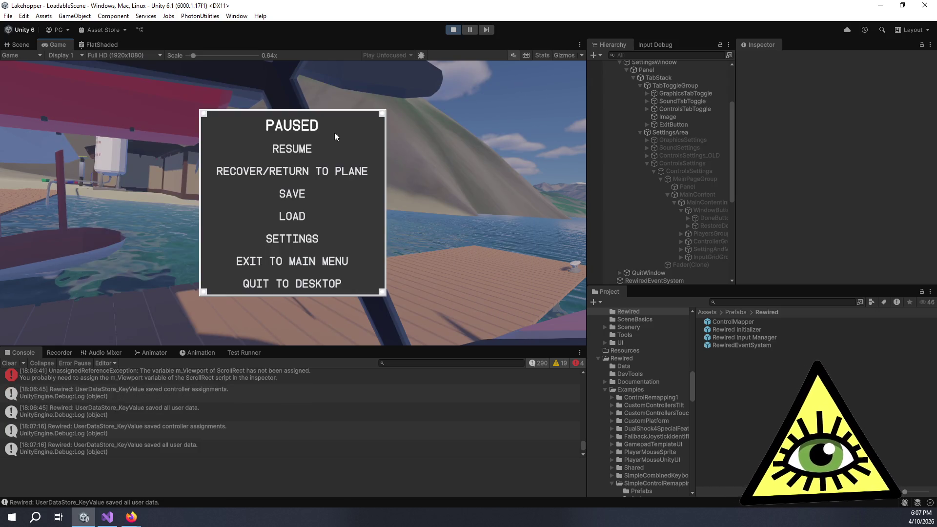
Stop play mode and move WindowButtonGroup after InputGridGroup in the ControlMapper prefab
left_click(290, 151)
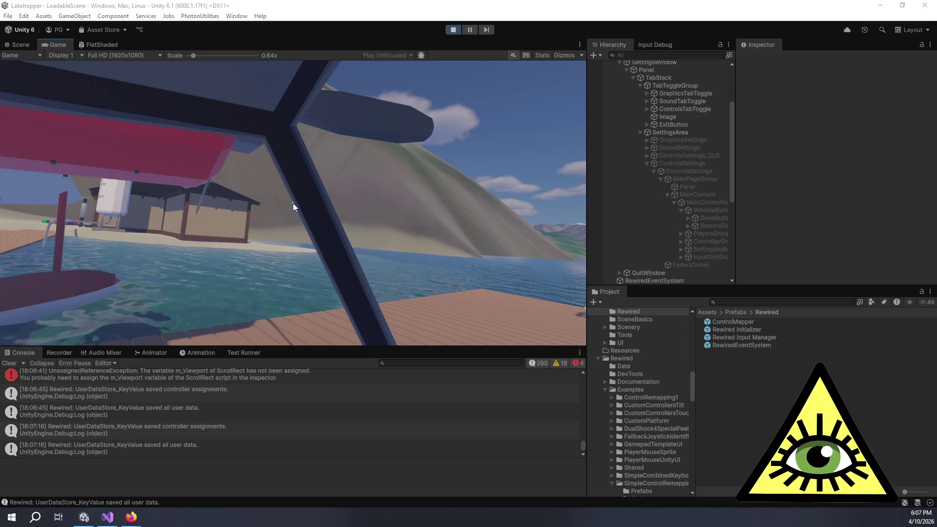
left_click(453, 30)
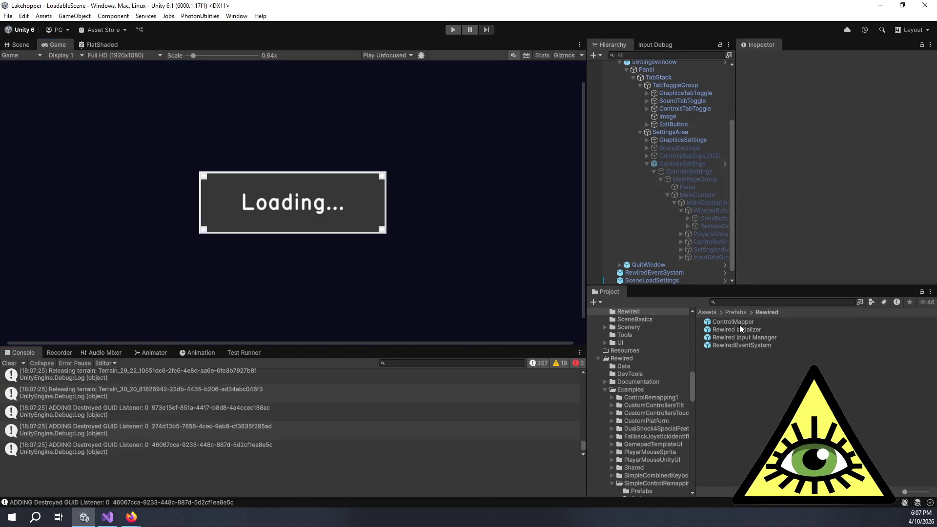
double_click(739, 322)
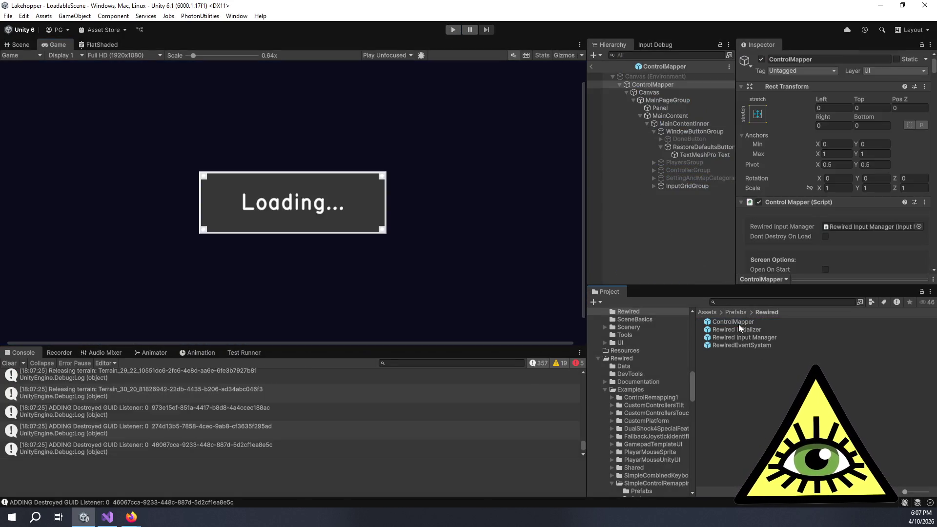
left_click(655, 132)
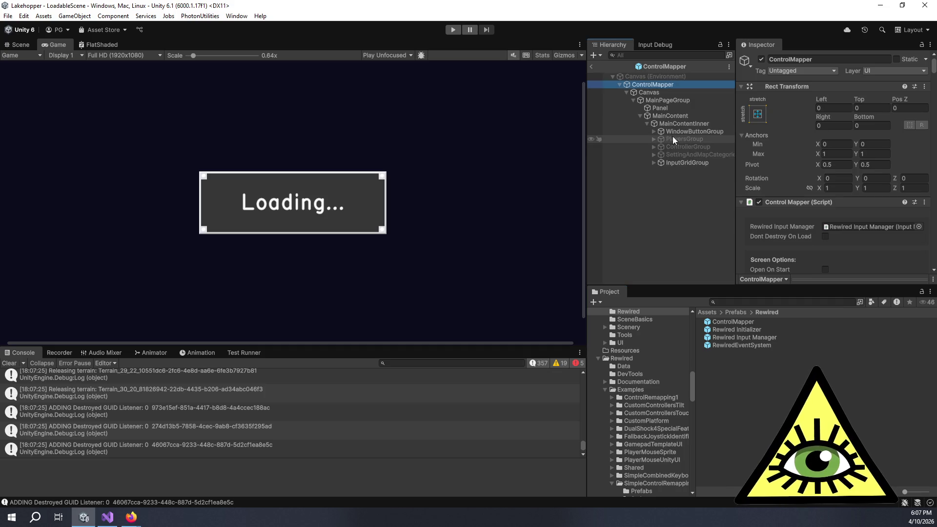
left_click_drag(676, 131, 699, 165)
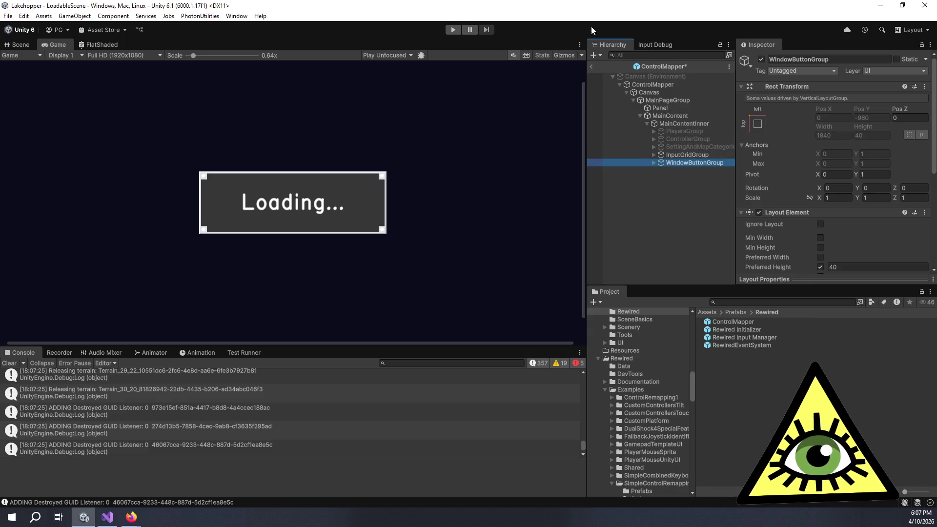
Exit the prefab back to the scene and start the game running again
left_click(593, 64)
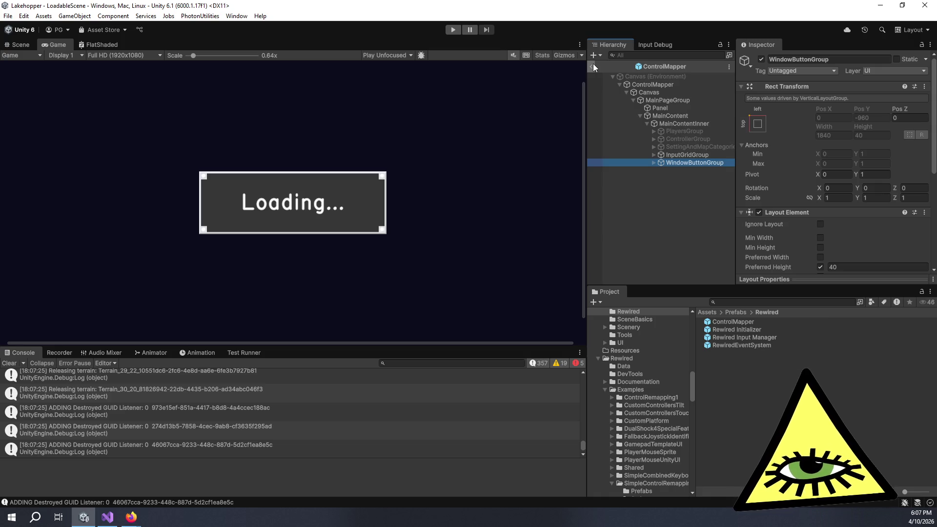
left_click(593, 64)
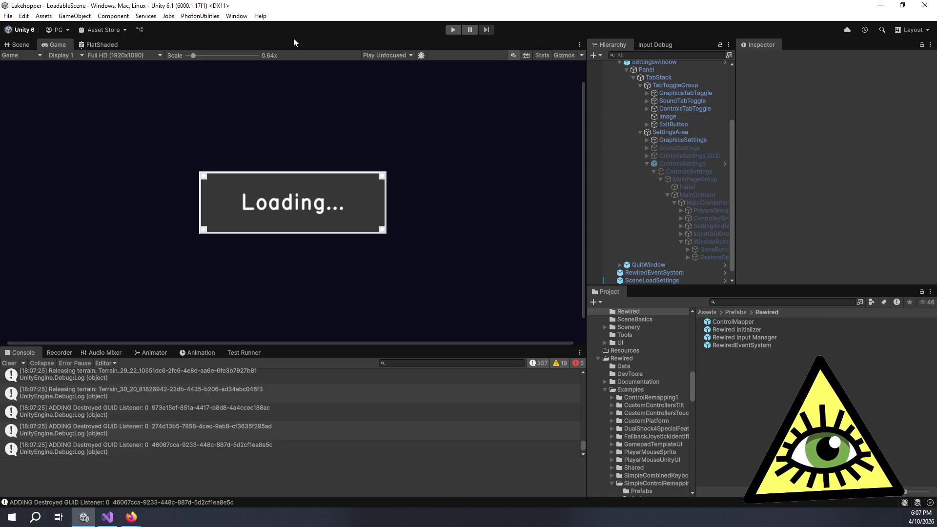
left_click(453, 30)
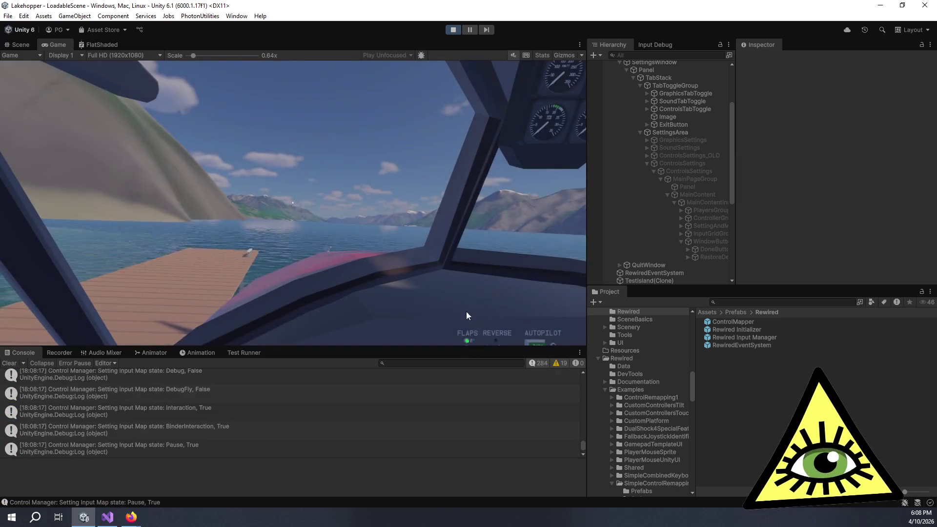
Pause the game and bring up its settings on the Controls page with throttle bindings
key("Escape")
left_click(269, 238)
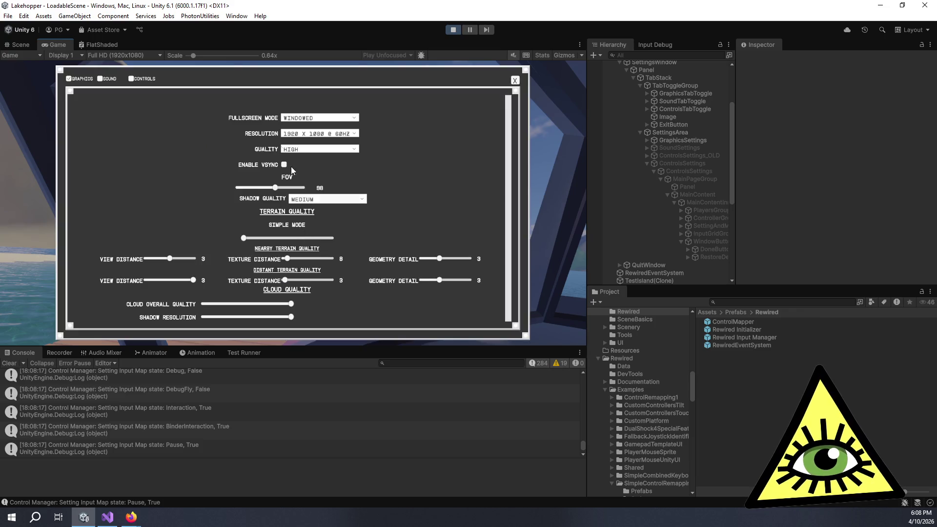
left_click(142, 79)
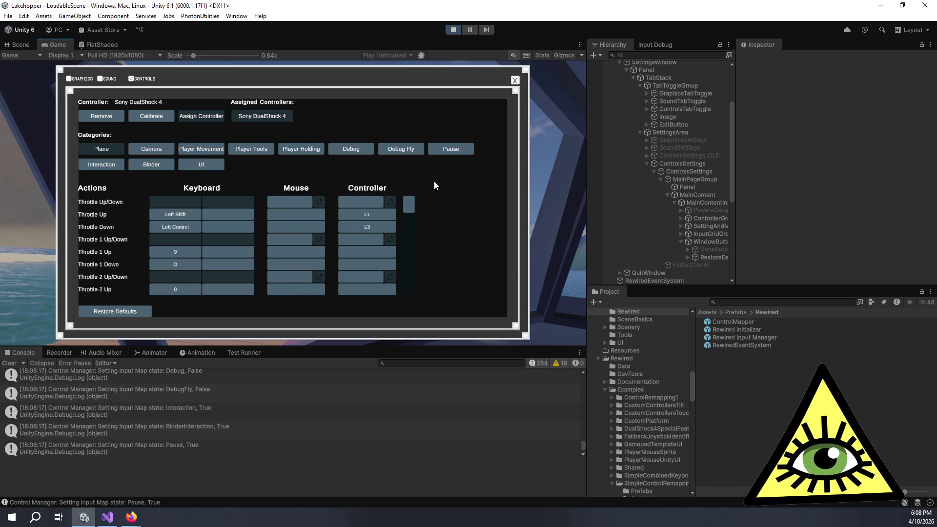
scroll(315, 247, "down", 3)
scroll(263, 246, "down", 3)
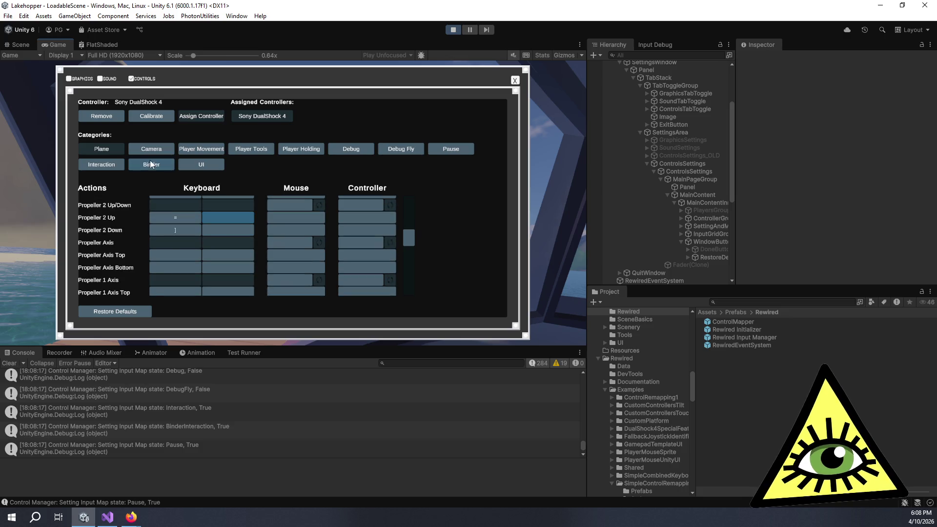
scroll(124, 275, "up", 3)
scroll(133, 277, "up", 3)
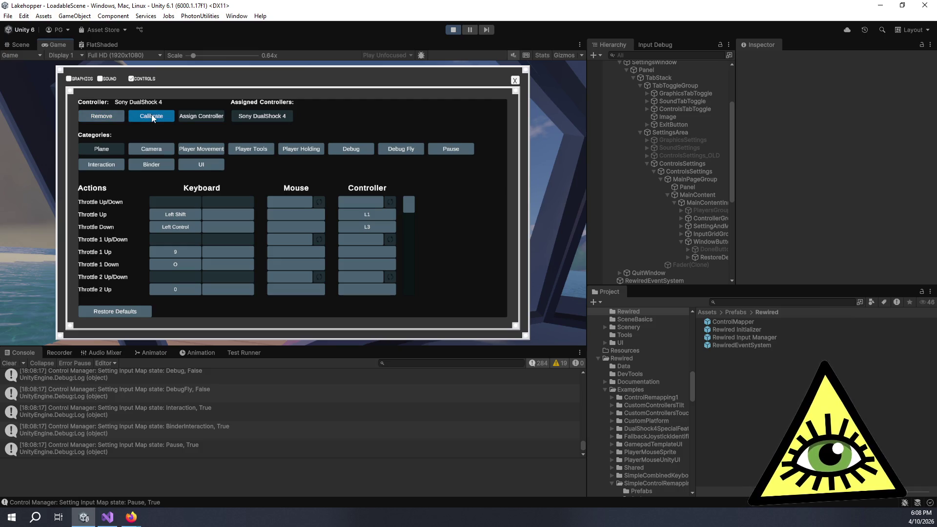
scroll(165, 226, "down", 3)
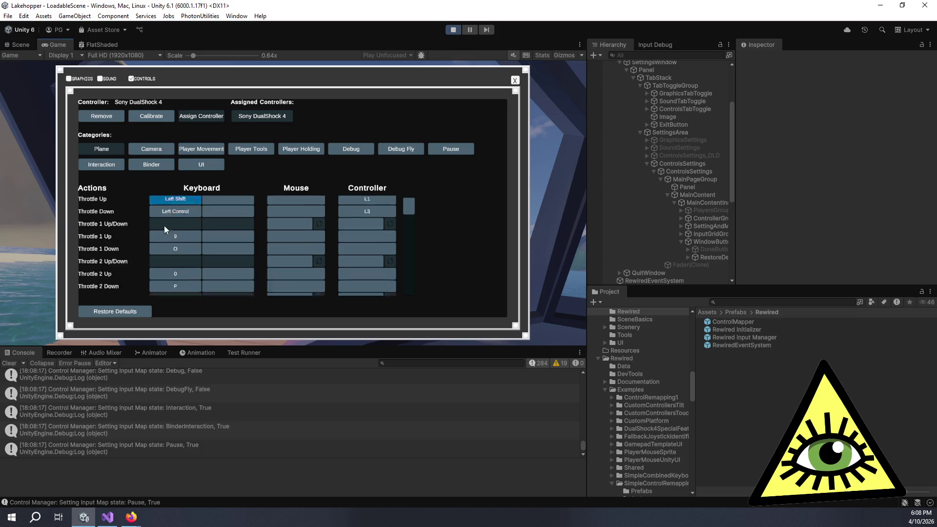
scroll(170, 232, "down", 2)
Show the Camera category's look and zoom bindings
left_click(159, 150)
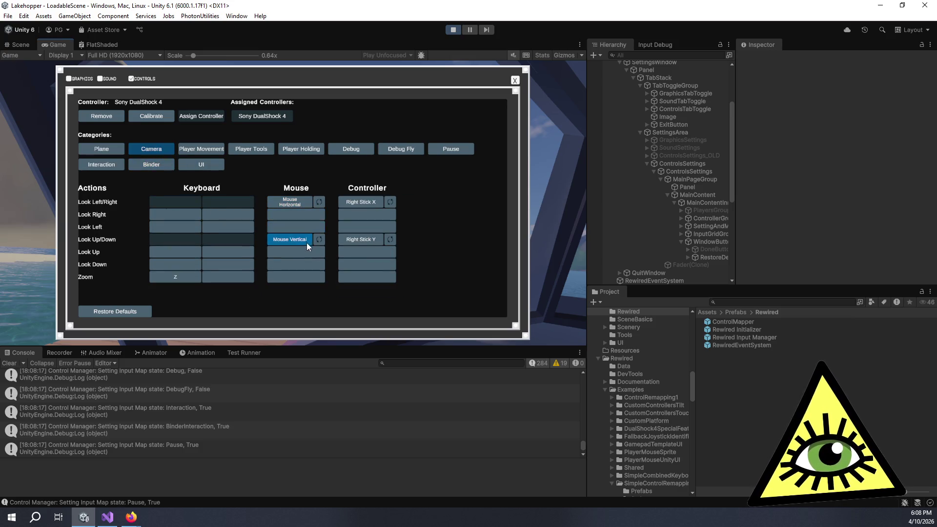
Start replacing the Look Left/Right mouse binding, let it time out, and bring up Calibrate Controller
left_click(296, 202)
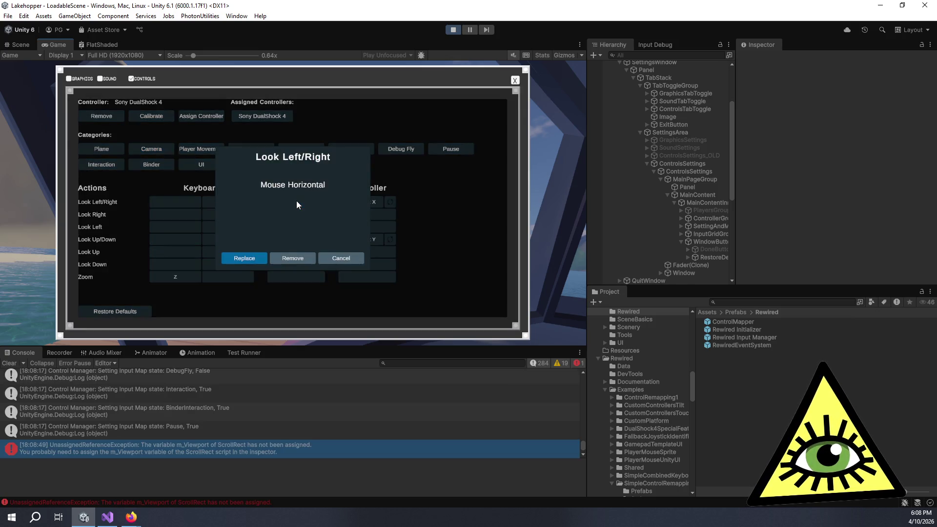
left_click(243, 259)
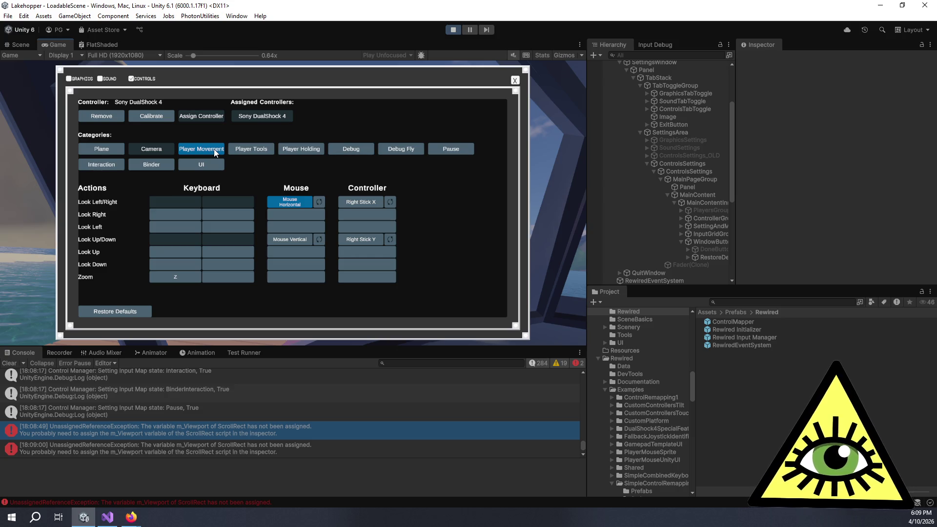
left_click(158, 118)
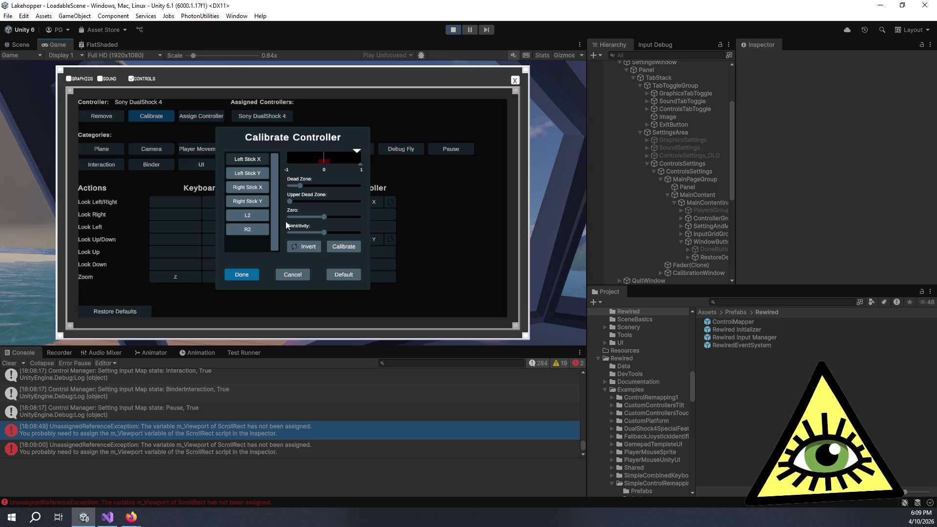
Nudge the Left Stick X zero point higher and drag its sensitivity down then partway back up
left_click(292, 200)
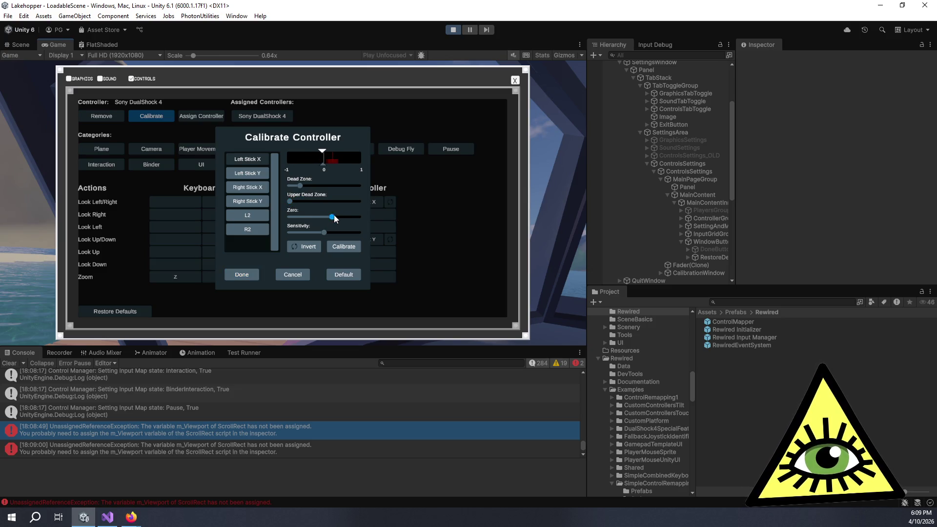
mouse_move(322, 217)
left_mouse_down()
mouse_move(307, 219)
mouse_move(327, 220)
mouse_move(306, 234)
mouse_move(381, 225)
left_mouse_up()
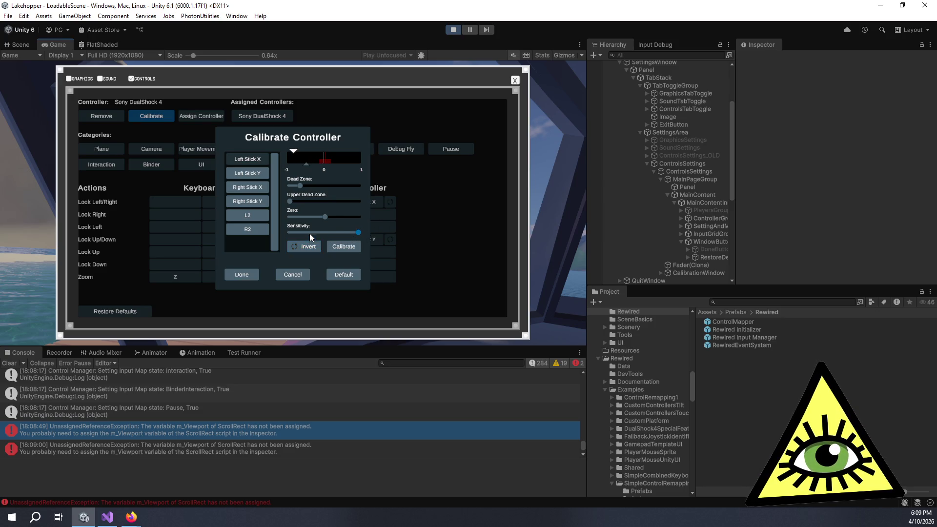
left_click_drag(356, 233, 293, 229)
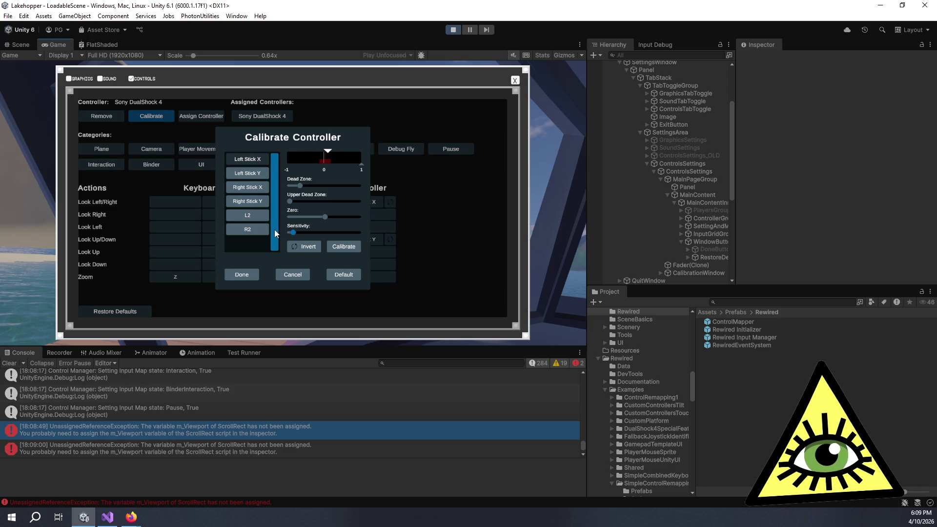
left_click_drag(290, 232, 324, 235)
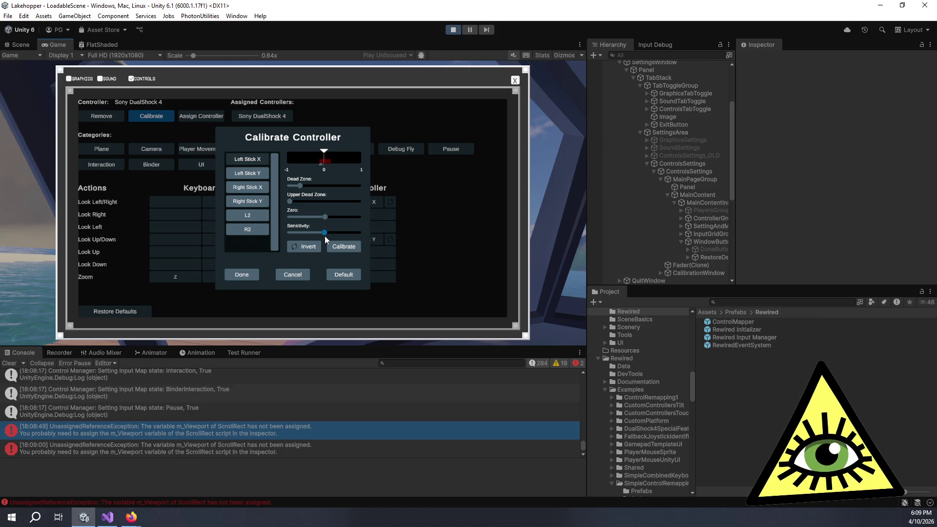
left_click_drag(343, 232, 347, 234)
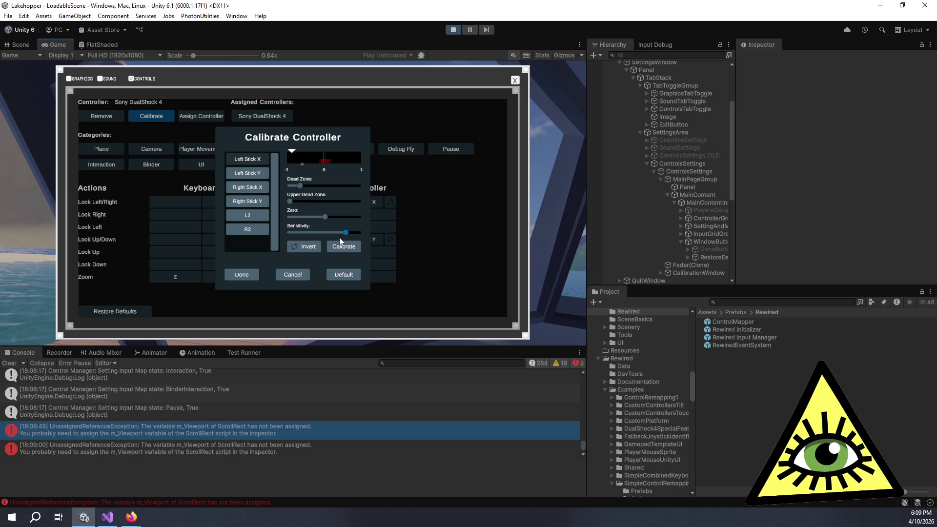
Calibrate the stick's zero, reset the axis to defaults, and finish back to controls settings
left_click(341, 242)
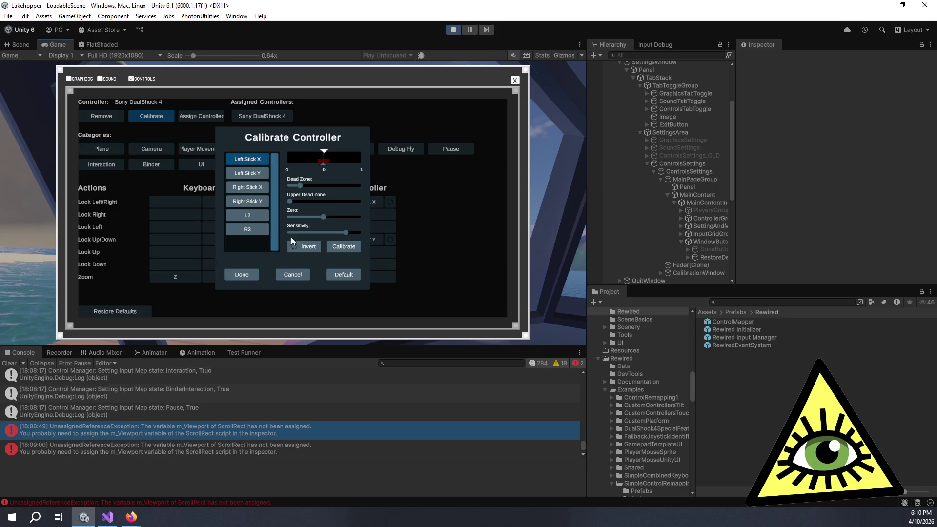
left_click(355, 274)
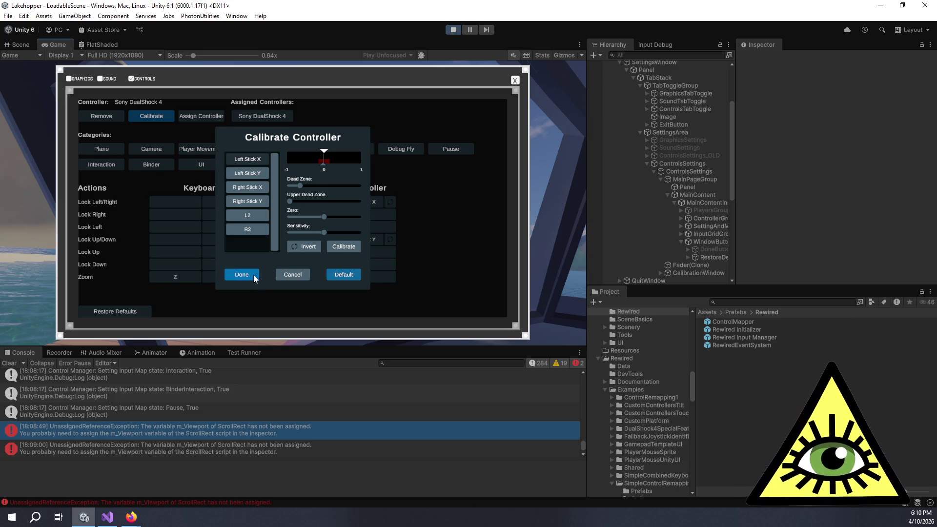
left_click(254, 275)
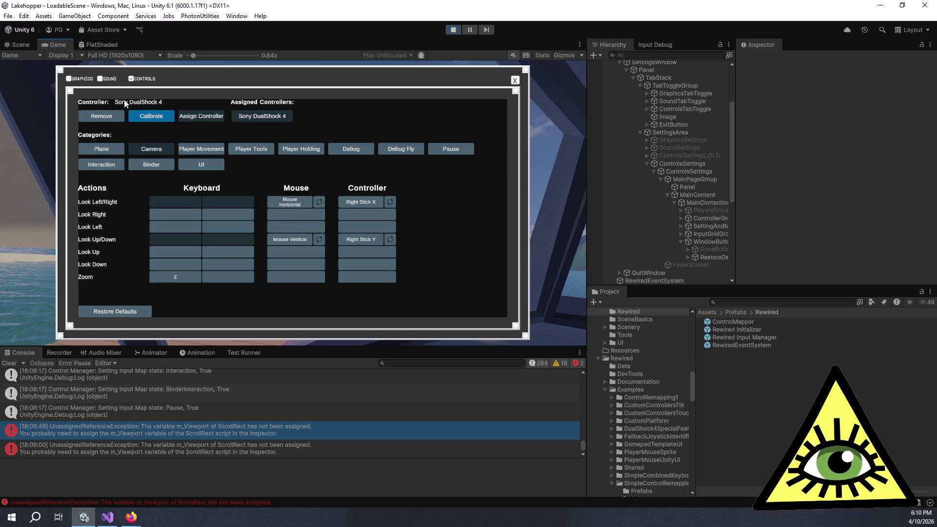
Remove and reassign the DualShock 4 to the player, close settings to the pause menu, and switch to Trello
left_click(112, 115)
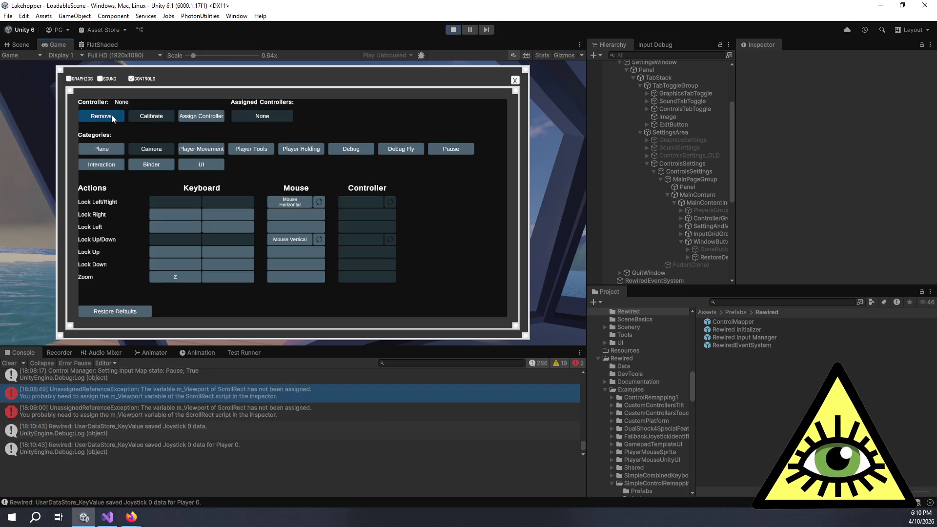
left_click(220, 116)
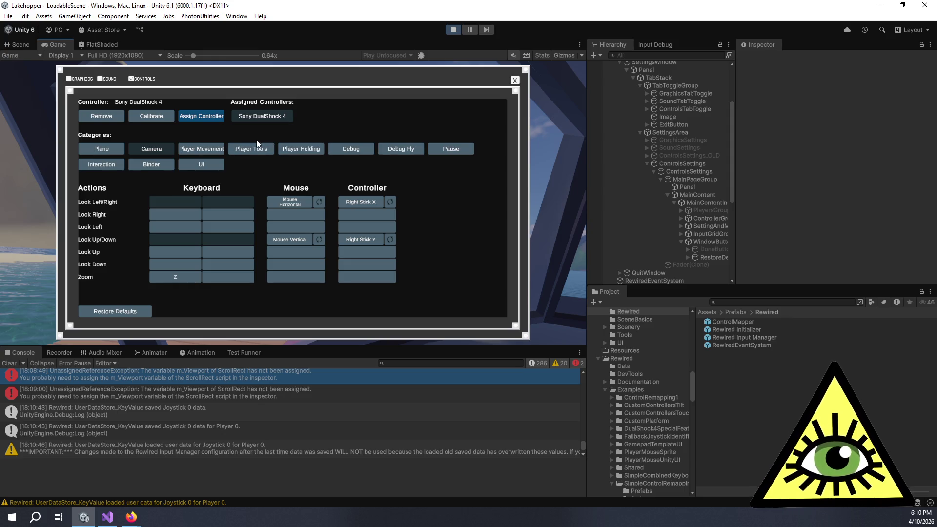
left_click(515, 81)
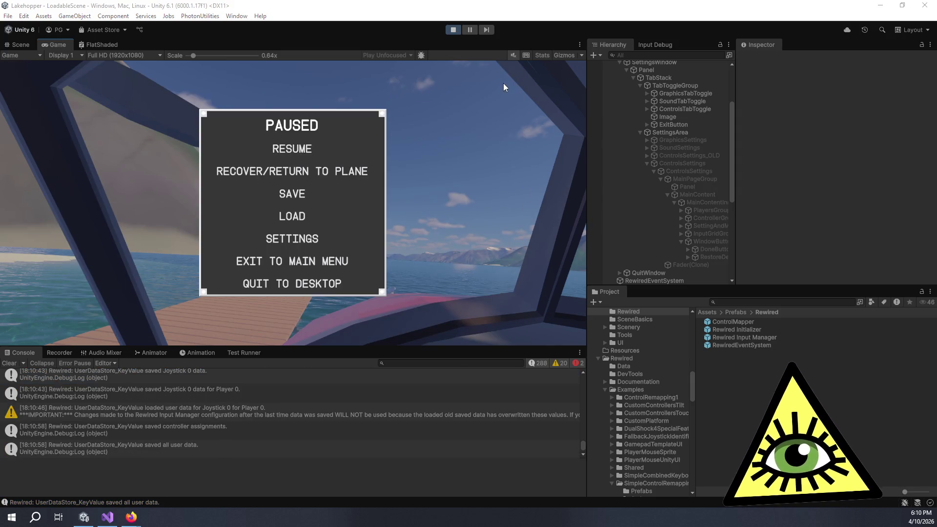
key("alt+Tab")
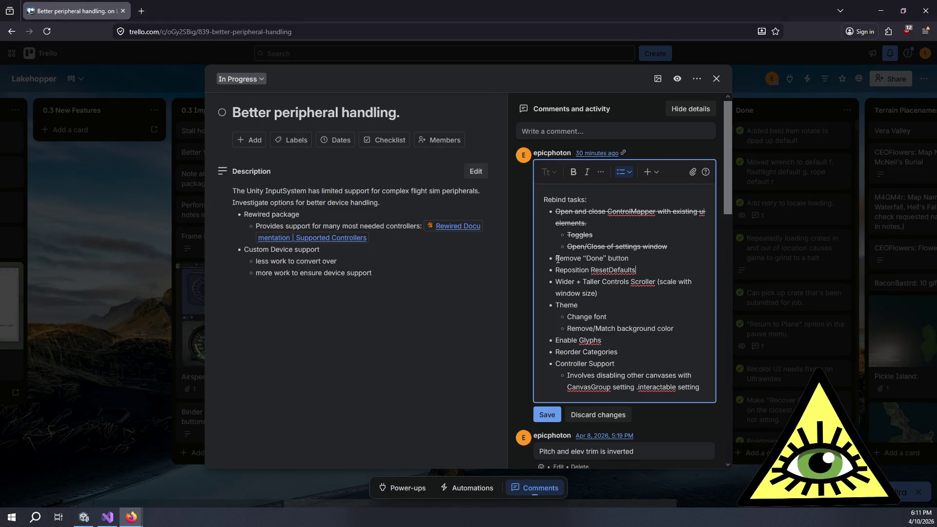
Strike through the Remove "Done" button and Reposition ResetDefaults task lines, then return to Unity
left_click_drag(557, 258, 635, 270)
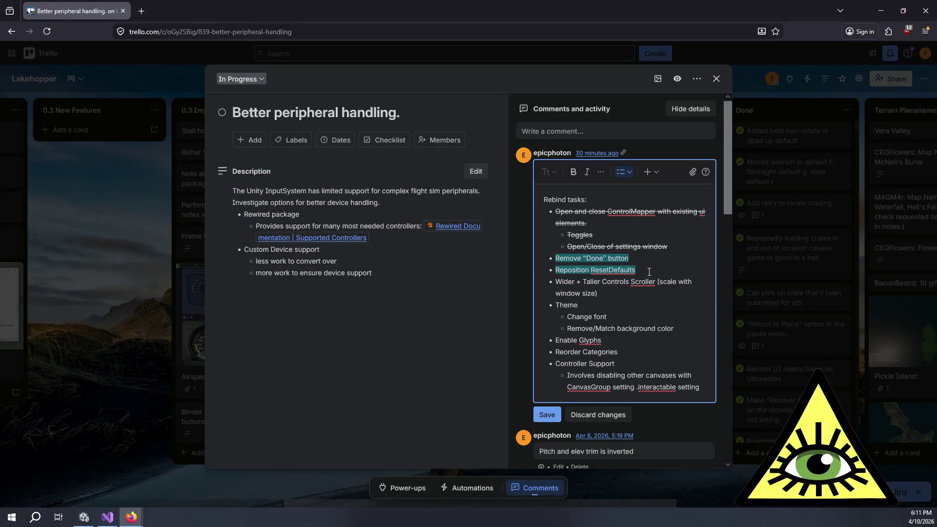
left_click(600, 172)
left_click(606, 201)
left_click(630, 306)
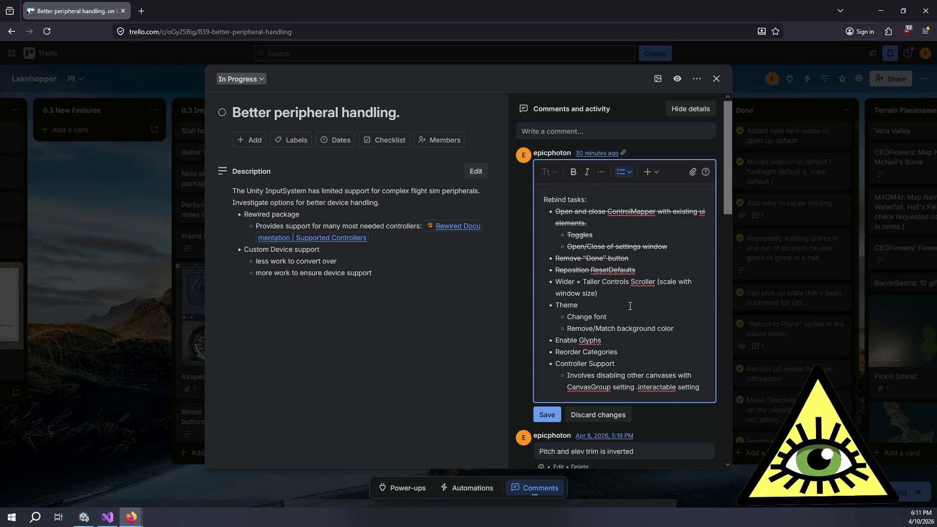
scroll(629, 306, "down", 3)
scroll(629, 305, "up", 3)
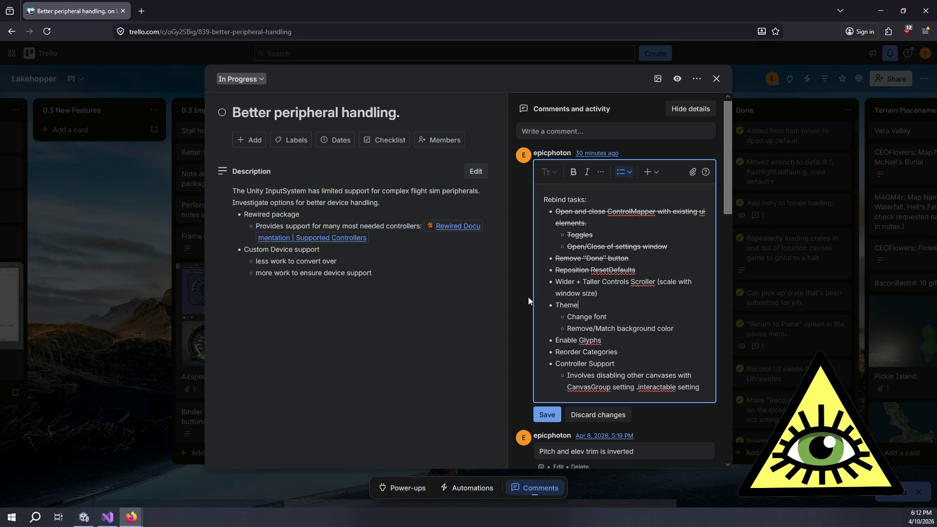
mouse_move(107, 517)
left_click(85, 517)
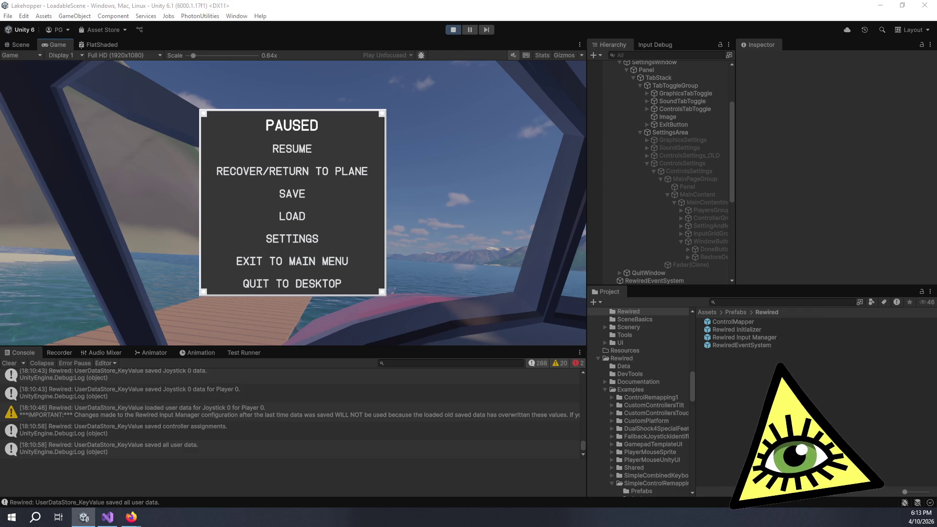
Inspect the Joystick 0 data save log entry in Unity's console
left_click(203, 393)
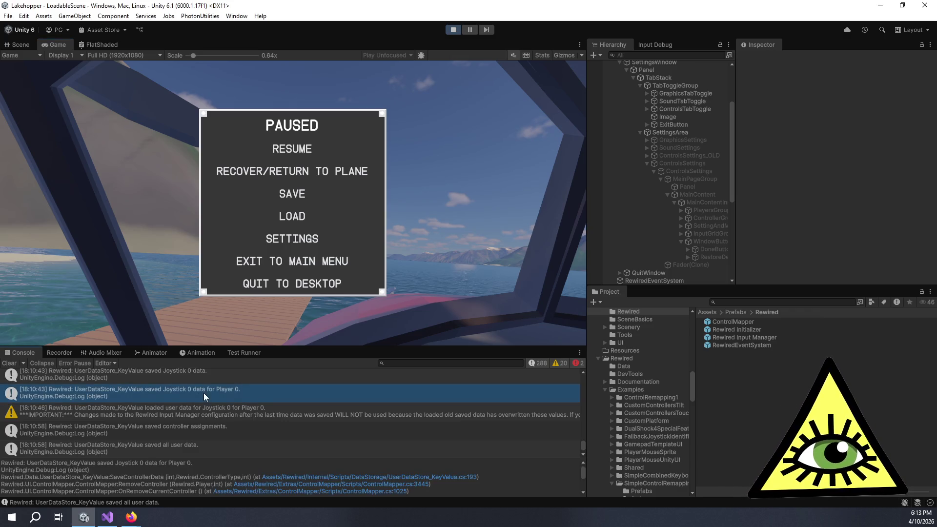
View the details of the Rewired saved-data override warning in the console
left_click(233, 420)
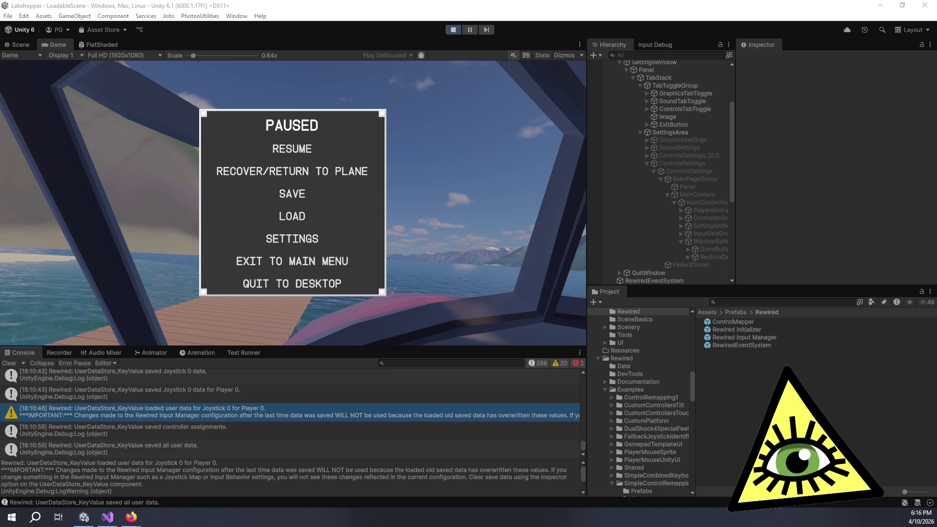
Save the edited Rebind tasks comment, close the Better peripheral handling card, and return to Unity
key("alt+Tab")
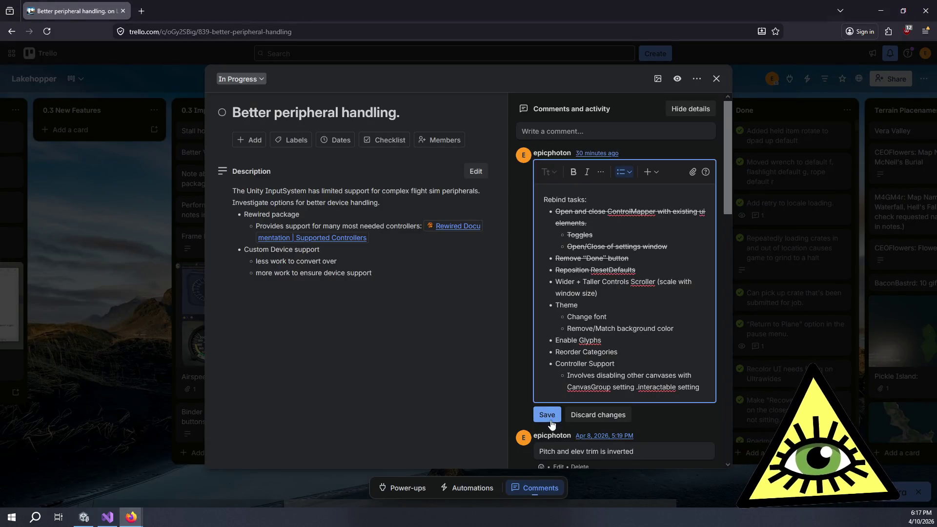
left_click(548, 415)
left_click(805, 211)
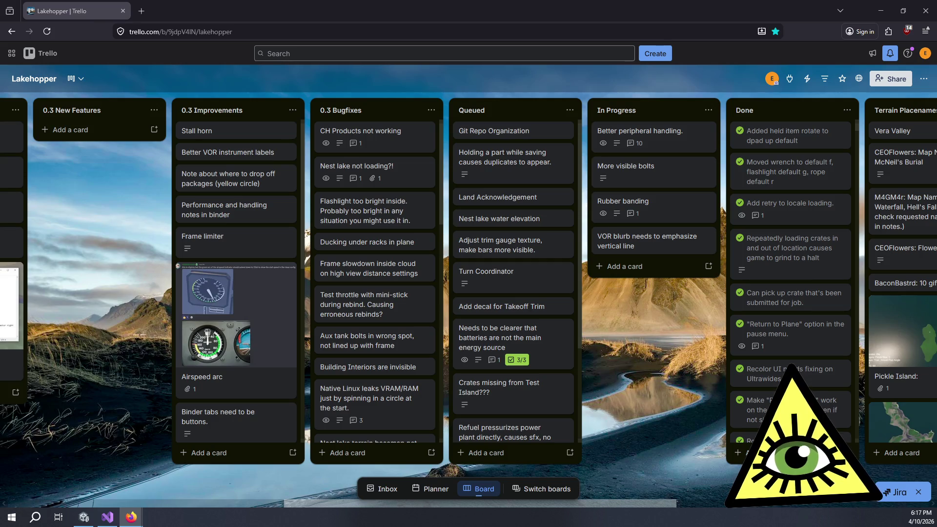
left_click(876, 11)
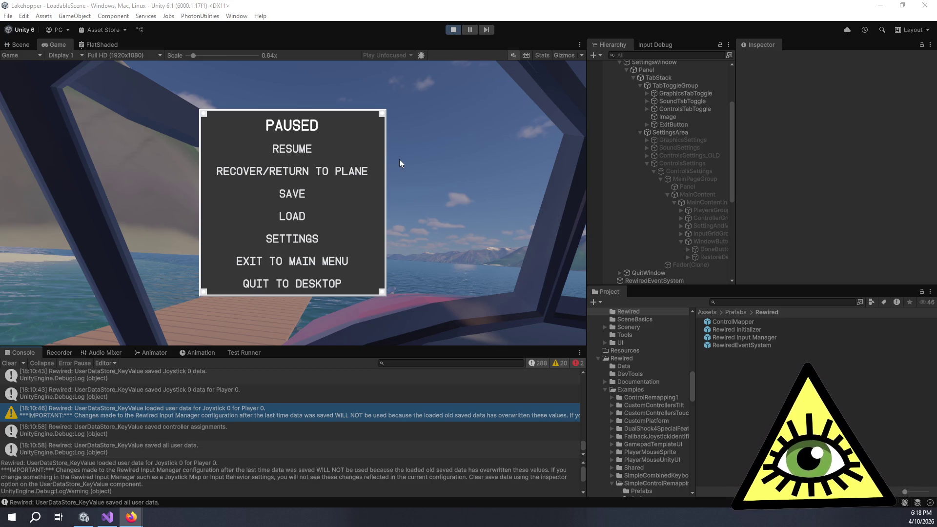
Open the game's settings and select the Throttle and Throttle 1 Up/Down controller binding fields
left_click(302, 235)
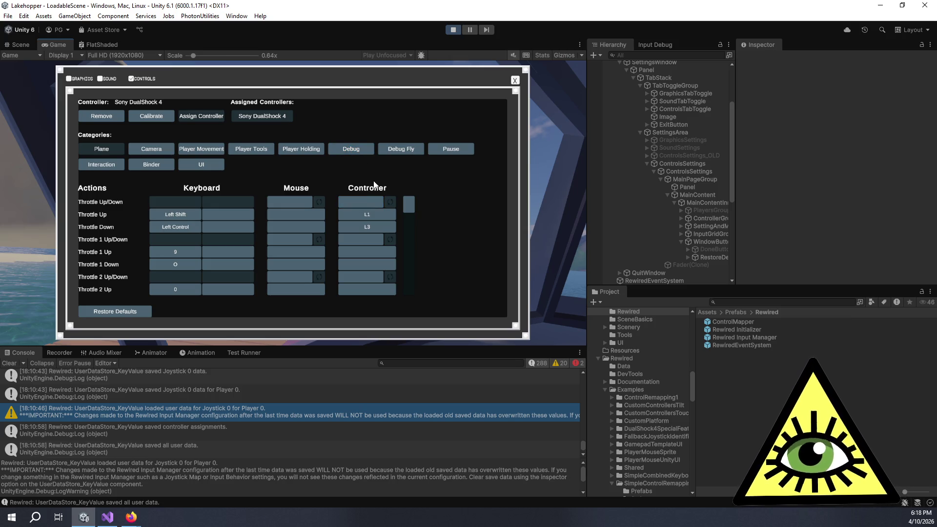
scroll(380, 213, "down", 3)
scroll(379, 237, "down", 3)
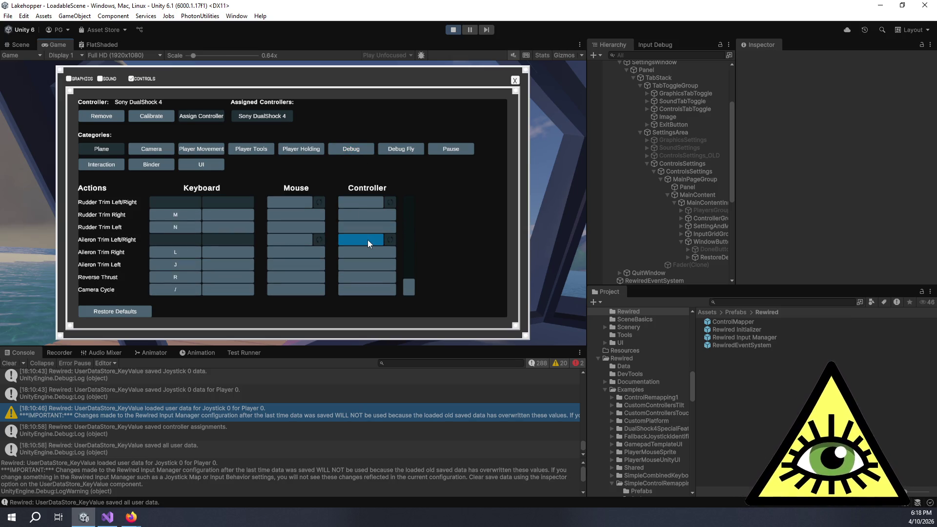
scroll(368, 241, "up", 5)
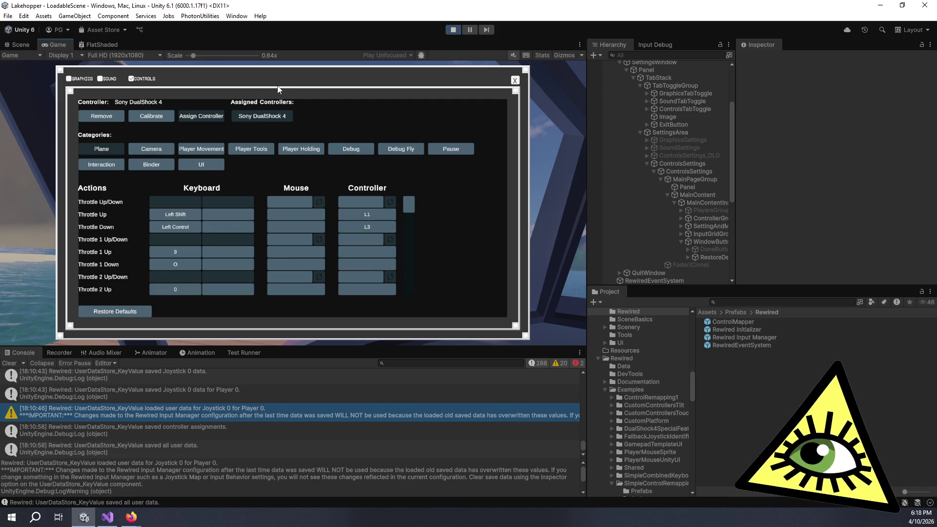
left_click(370, 237)
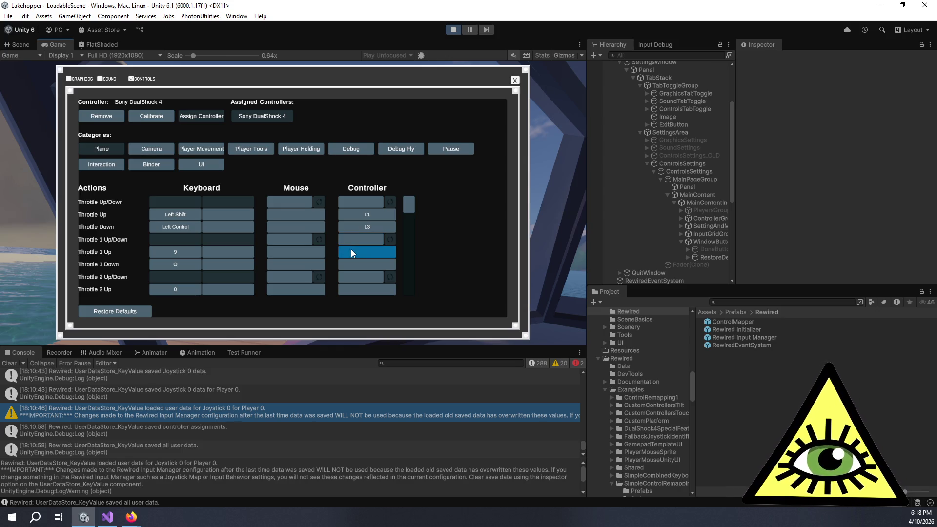
left_click(352, 204)
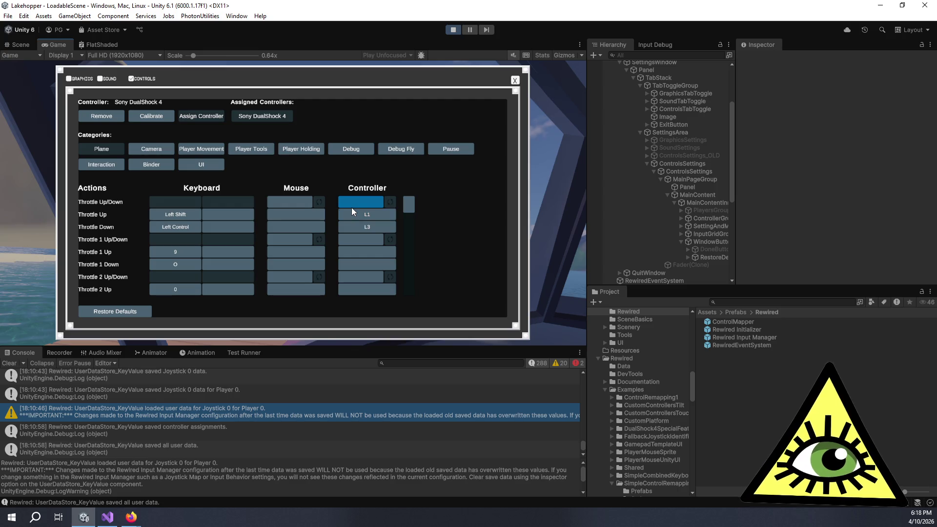
left_click(379, 242)
scroll(376, 241, "down", 5)
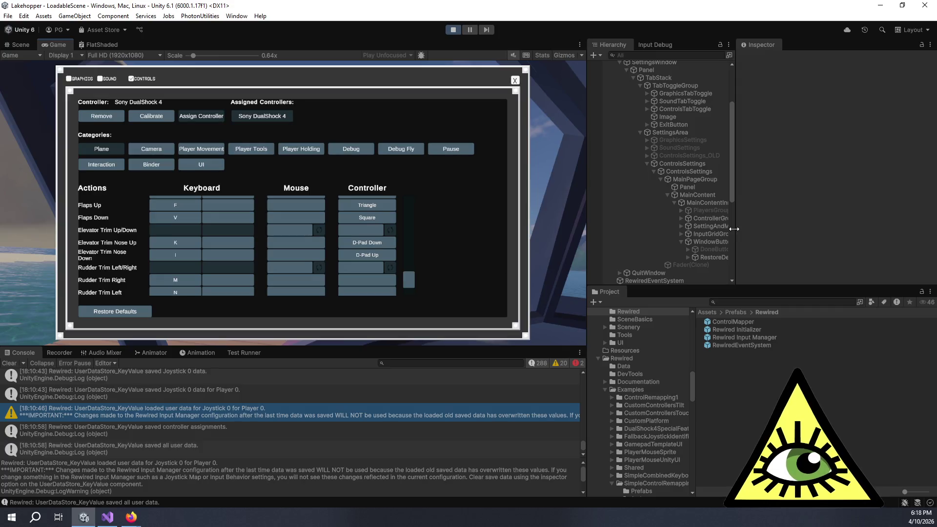